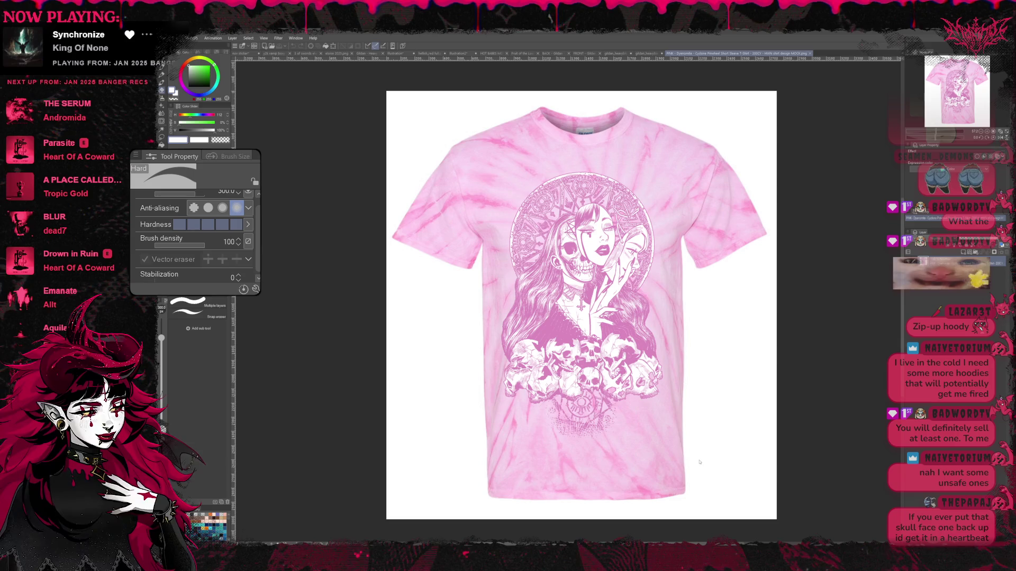
Step: Browse the black shirt, hoodie and pink tie-dye shirt mockup documents
key(ctrl+Tab)
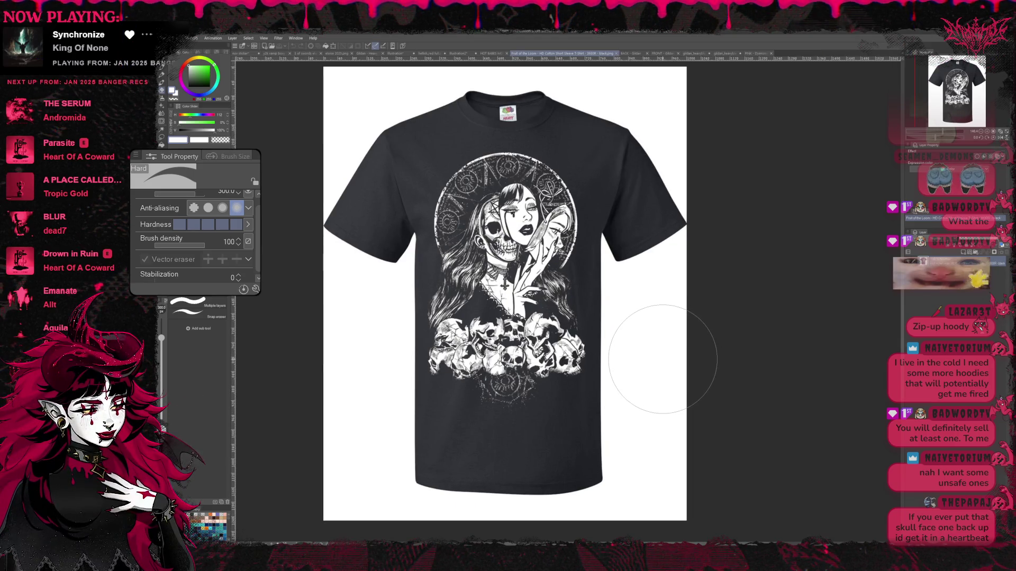
scroll(663, 359, up, 1)
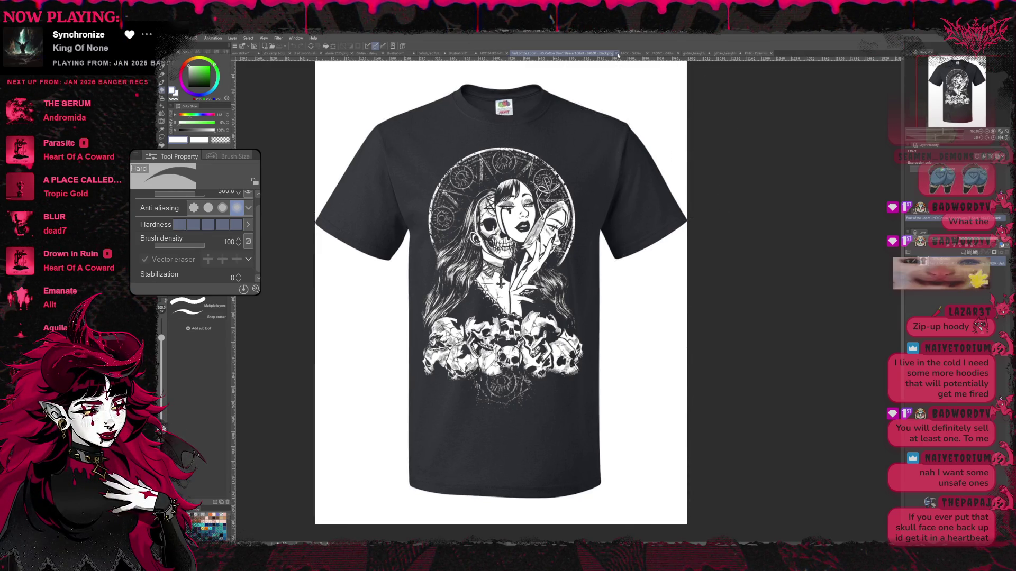
click(670, 57)
click(738, 54)
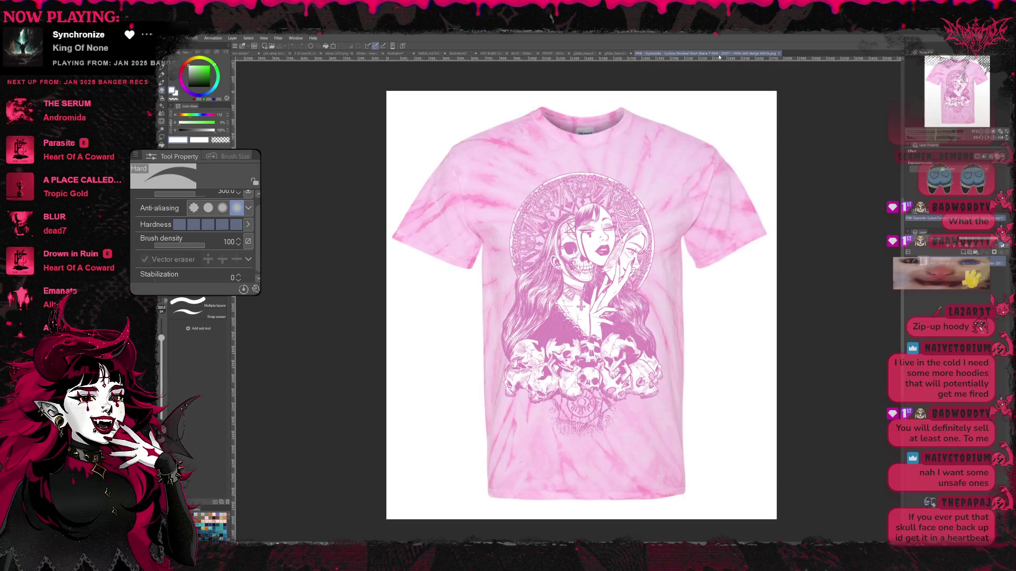
click(656, 54)
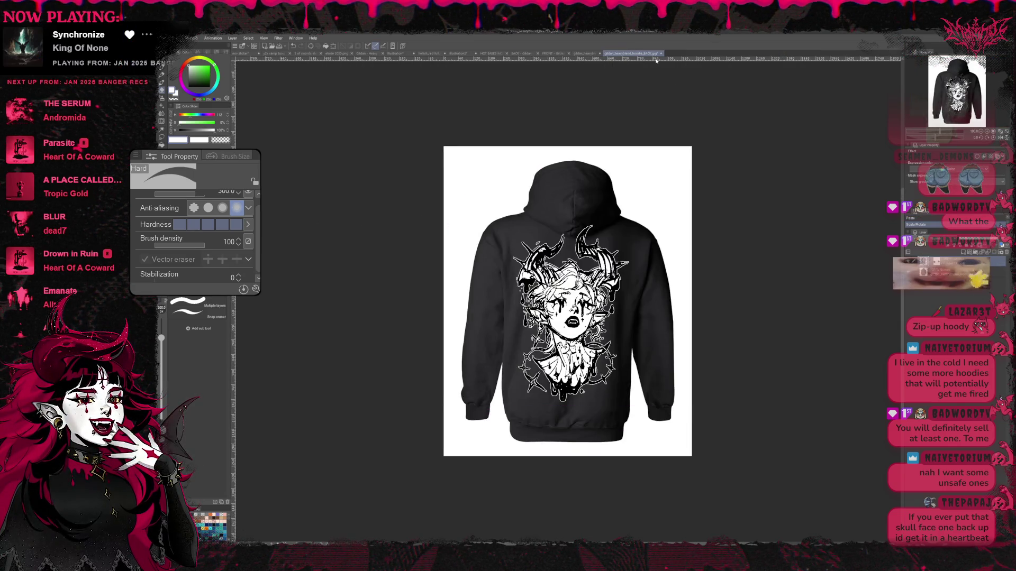
Step: Look at the zip-up and skull back-print hoodies, ending on the raglan shirt mockup
click(591, 54)
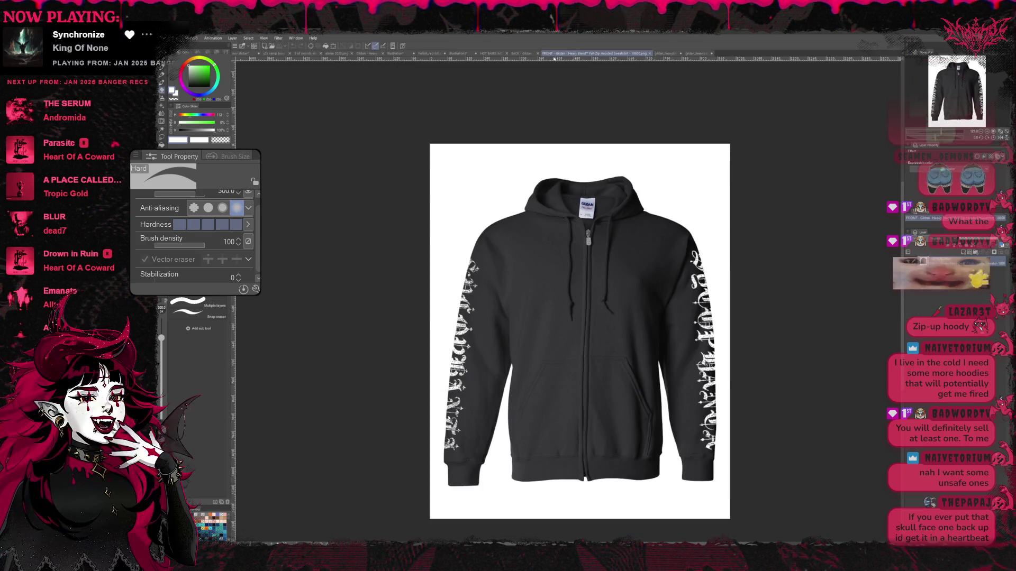
click(521, 55)
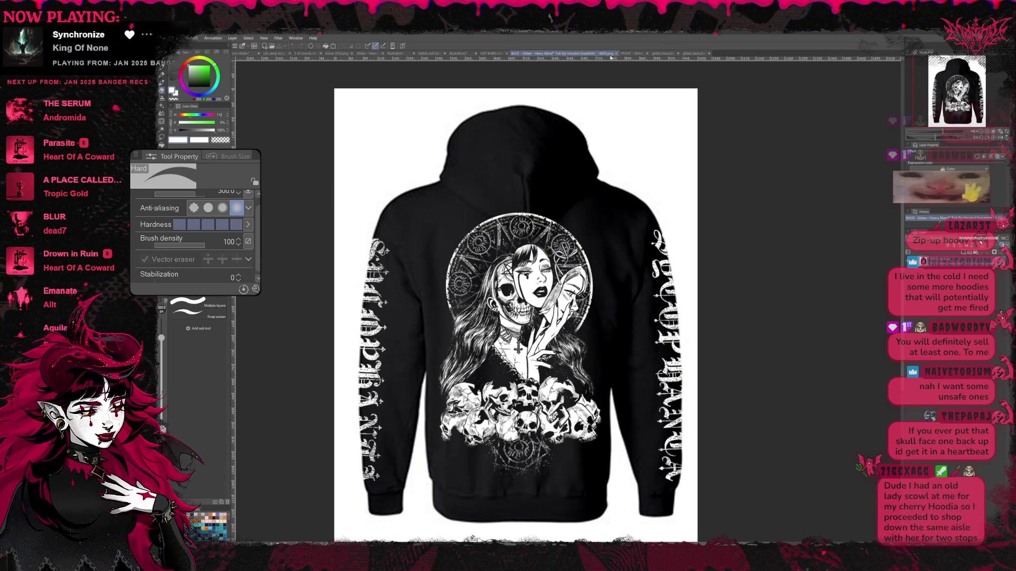
click(496, 55)
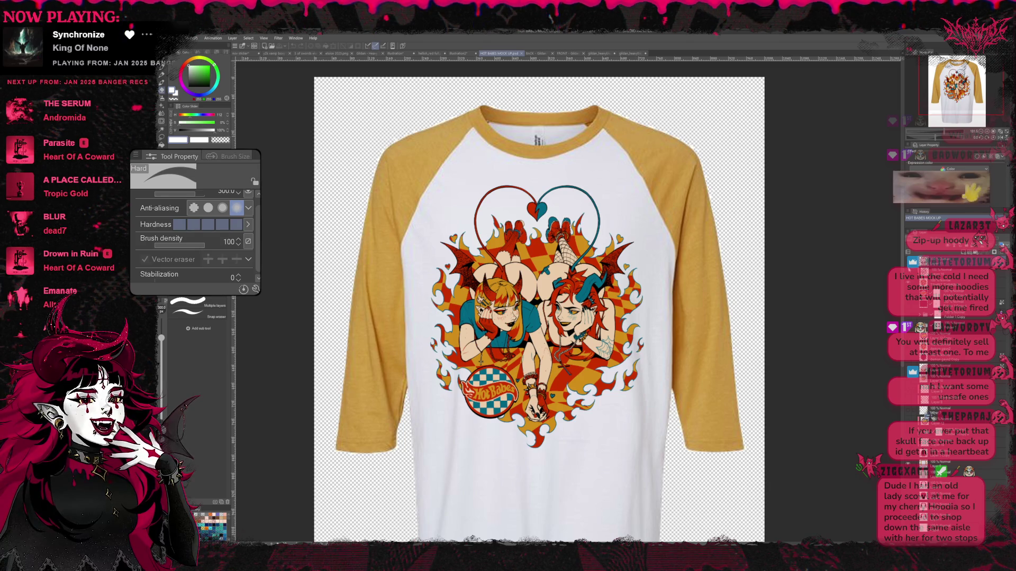
Step: Flash the Hot Babes design layers on and off and reveal the round logo
key(ctrl+z)
key(ctrl+y)
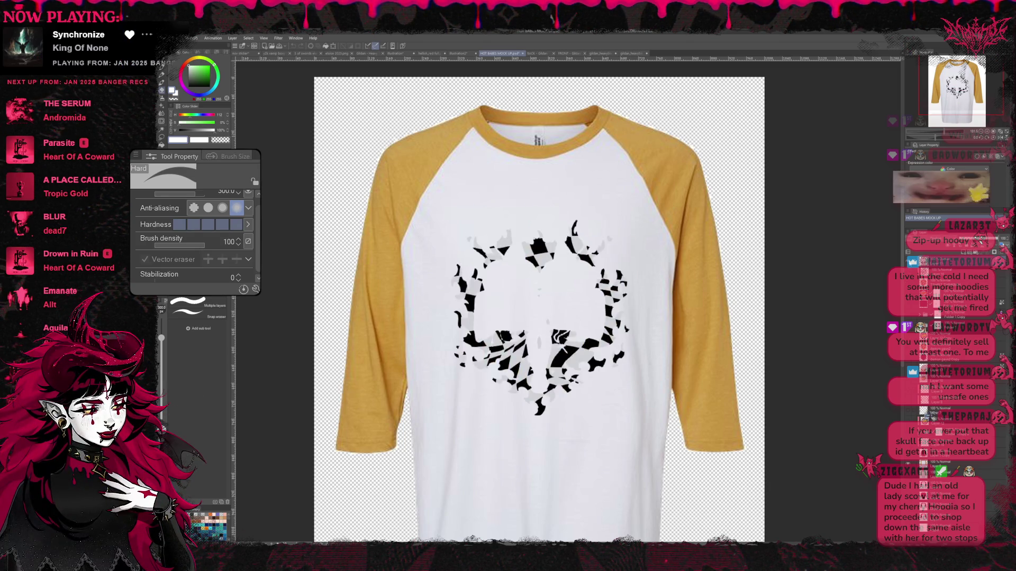
key(ctrl+z)
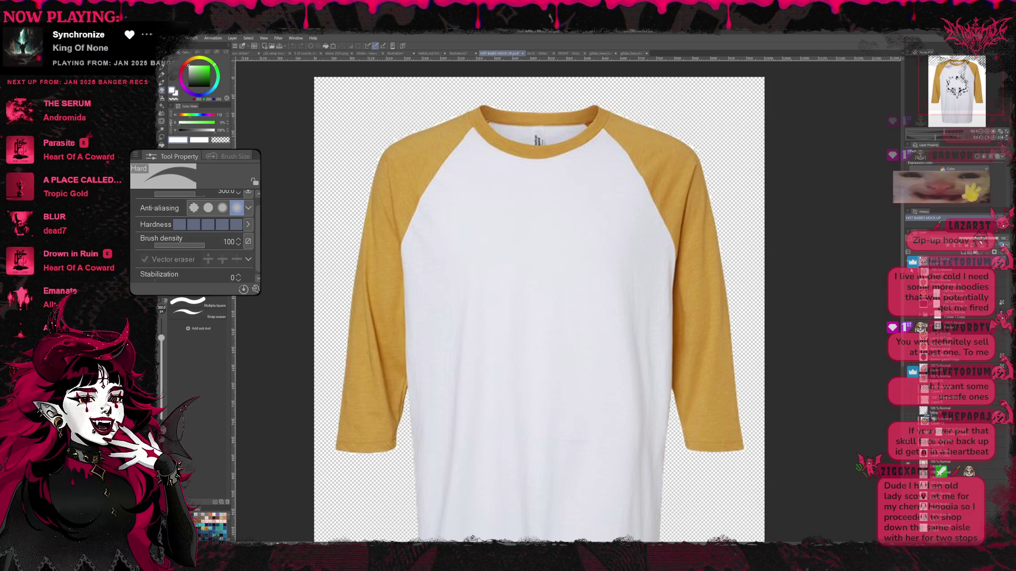
key(ctrl+y)
key(ctrl+z)
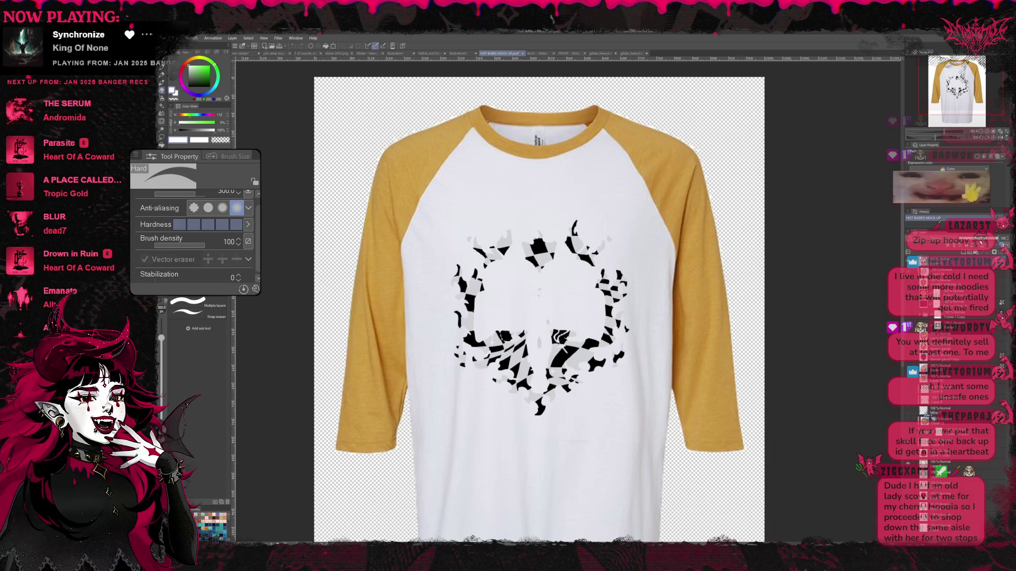
click(915, 370)
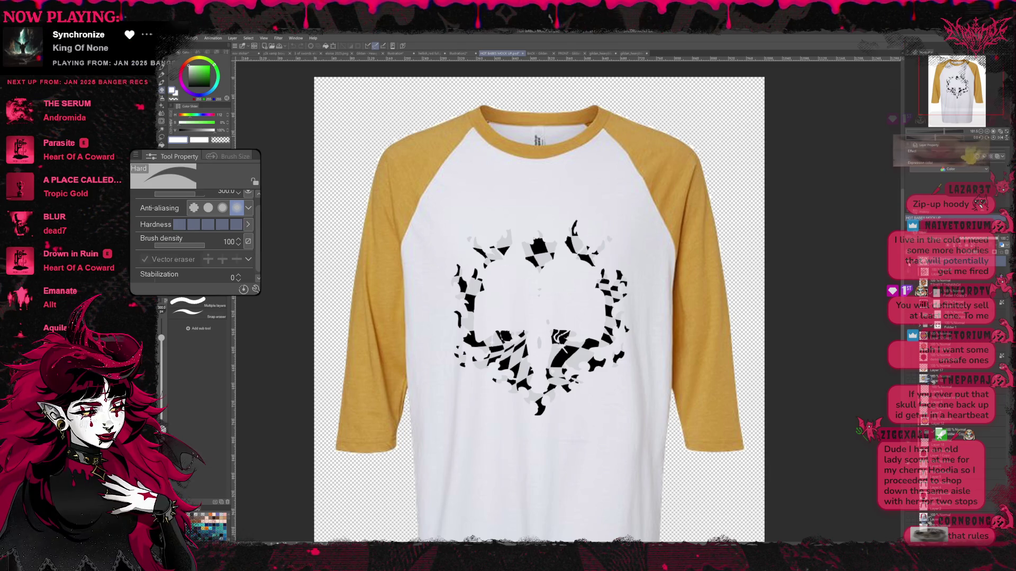
key(ctrl+v)
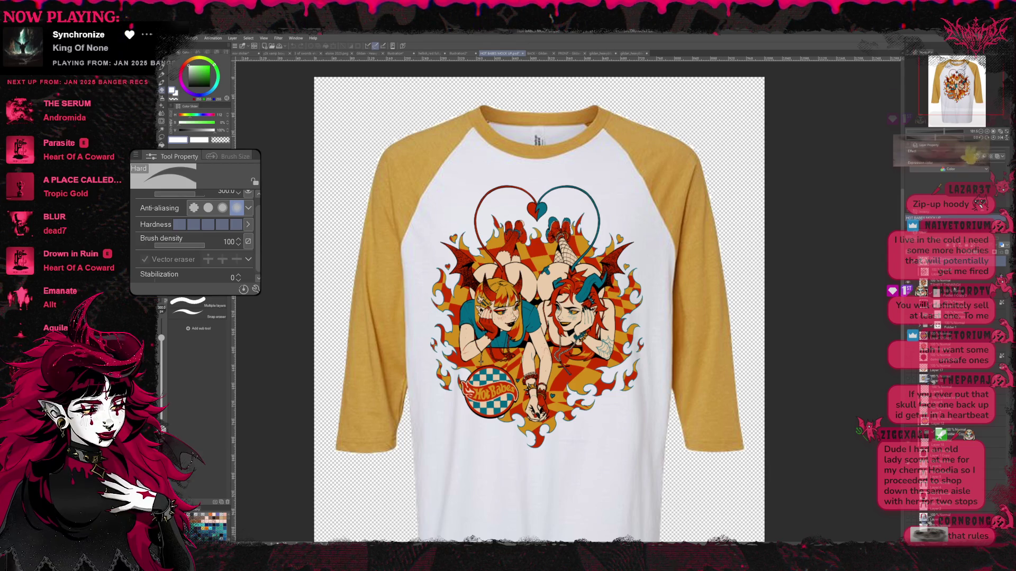
Step: Select the design layer, try a blue Layer Color tint, then revert to greyscale
click(952, 258)
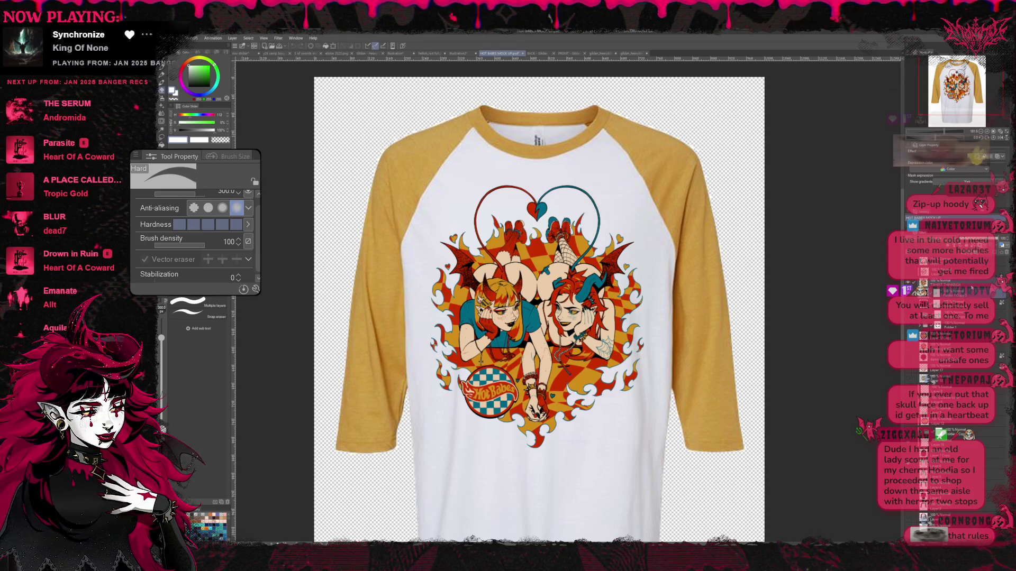
click(945, 287)
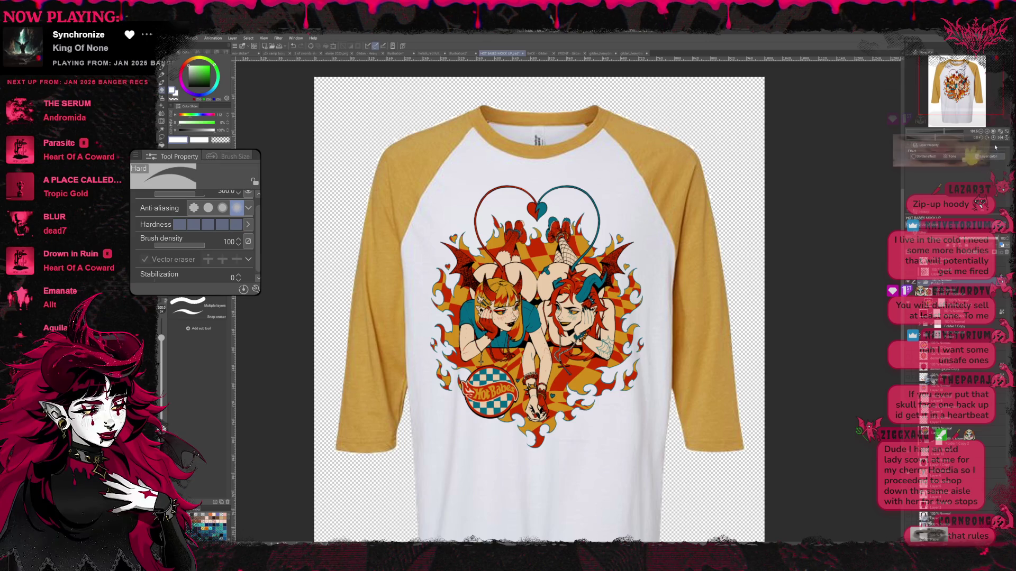
click(975, 156)
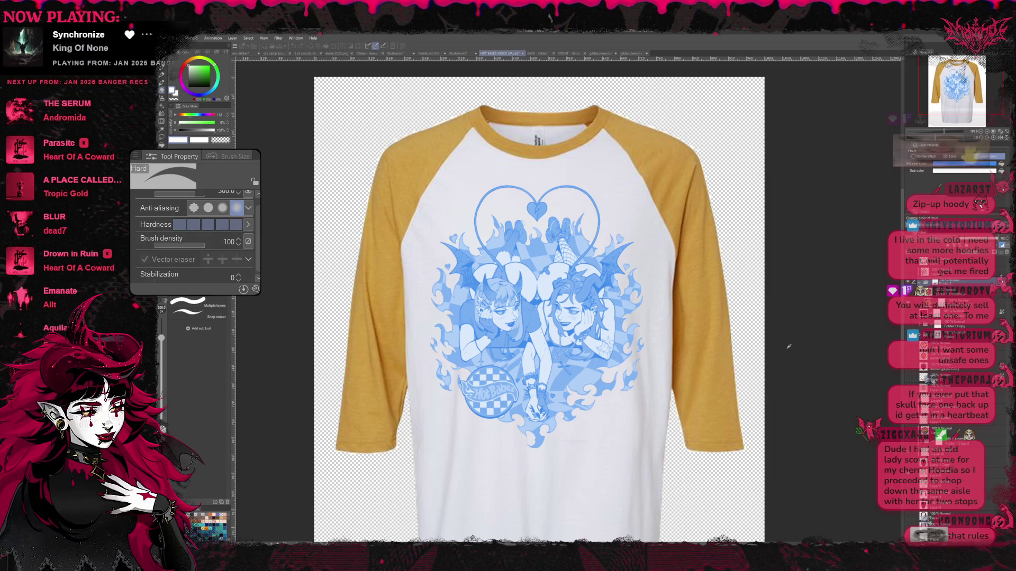
key(ctrl+z)
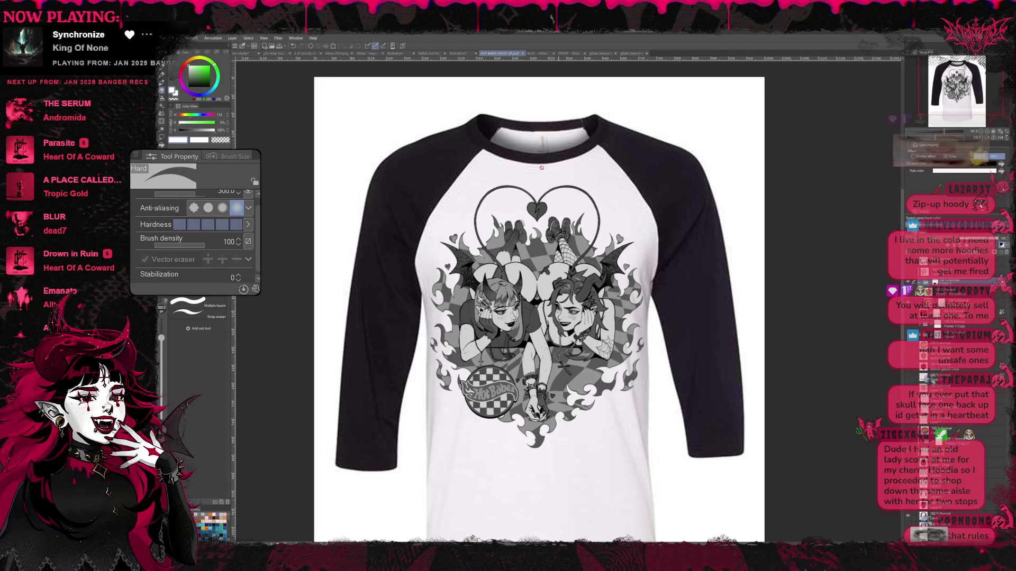
scroll(626, 292, up, 1)
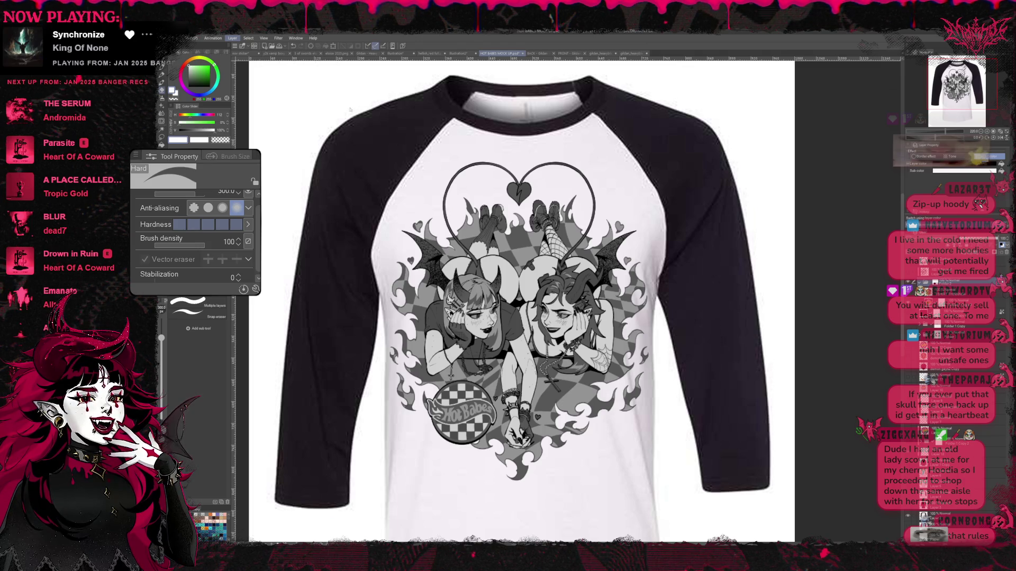
Step: With palettes hidden, compare black-and-white, lineart-only and grey-shaded designs, ending on grey-shaded
key(Tab)
key(ctrl+z)
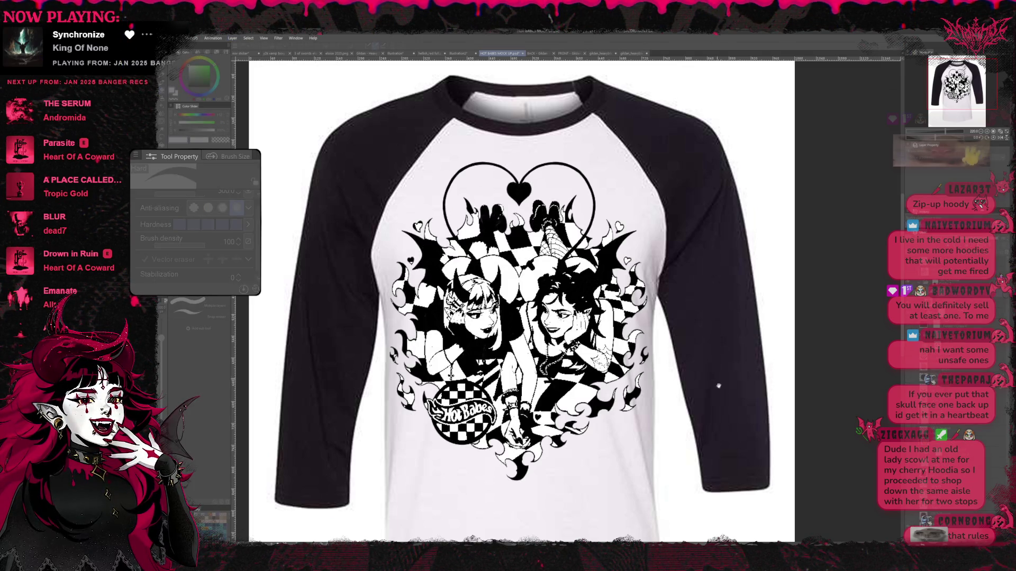
key(ctrl+z)
key(ctrl+y)
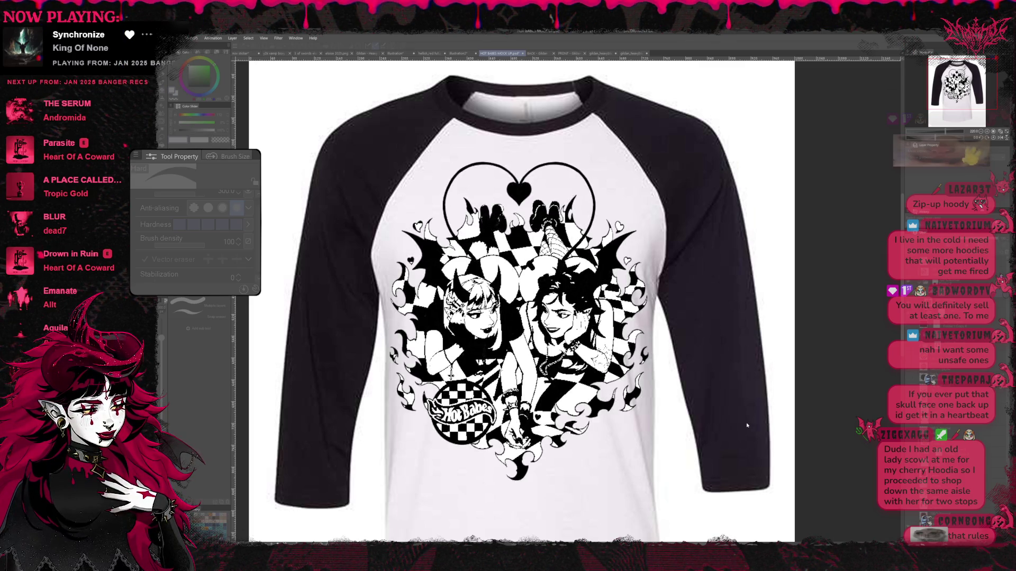
key(Tab)
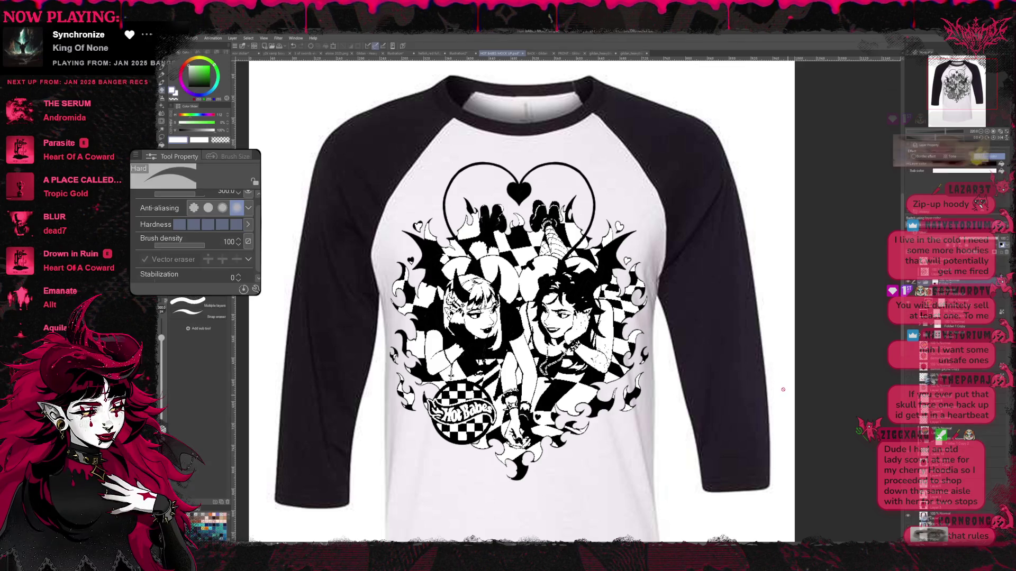
key(ctrl+z)
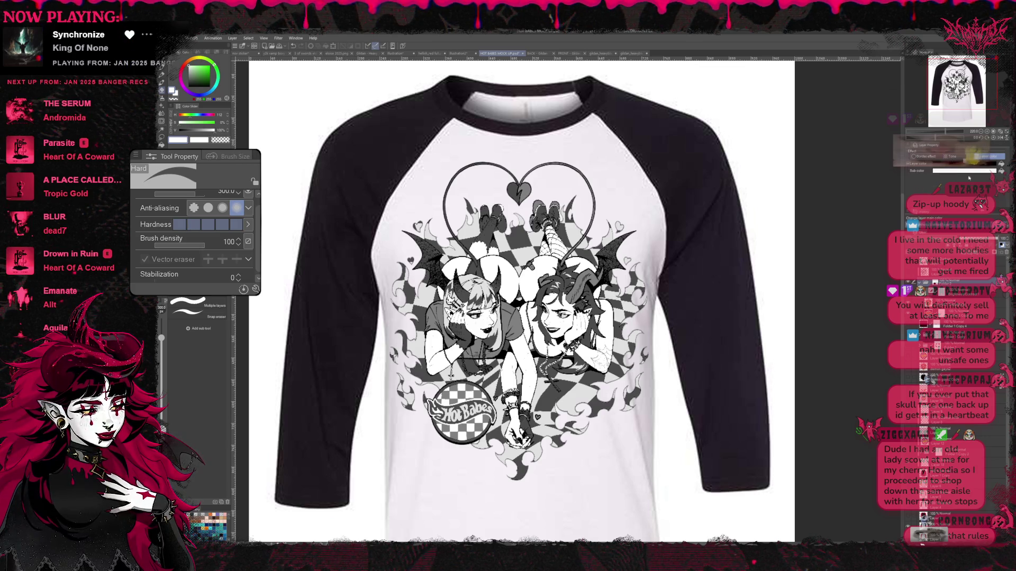
Step: Enable the Border effect on the design layer for a bold outline
click(926, 157)
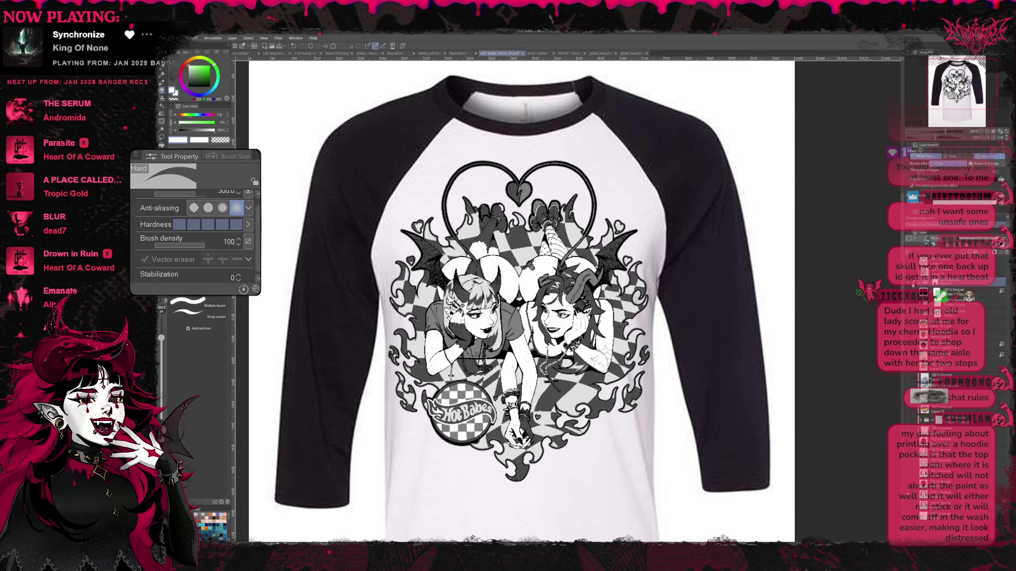
Step: Compare the design with and without the mid-grey tone layer, then hide it
click(924, 396)
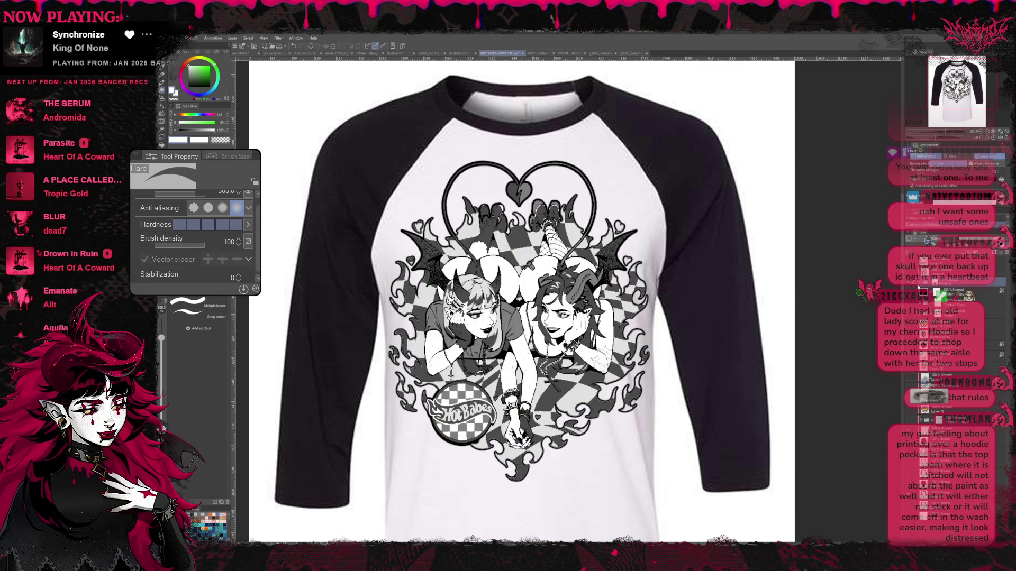
click(925, 295)
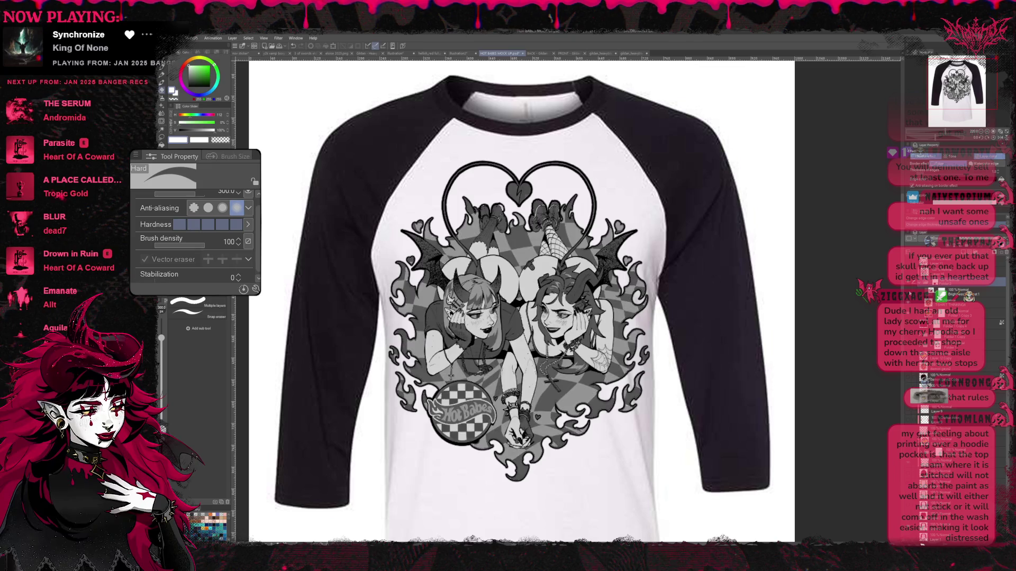
click(925, 296)
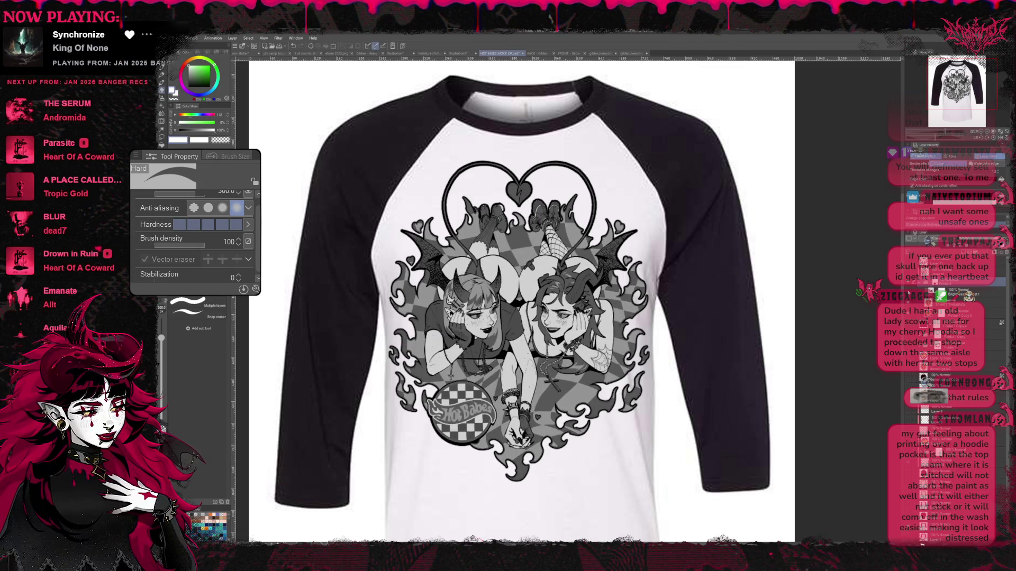
click(925, 295)
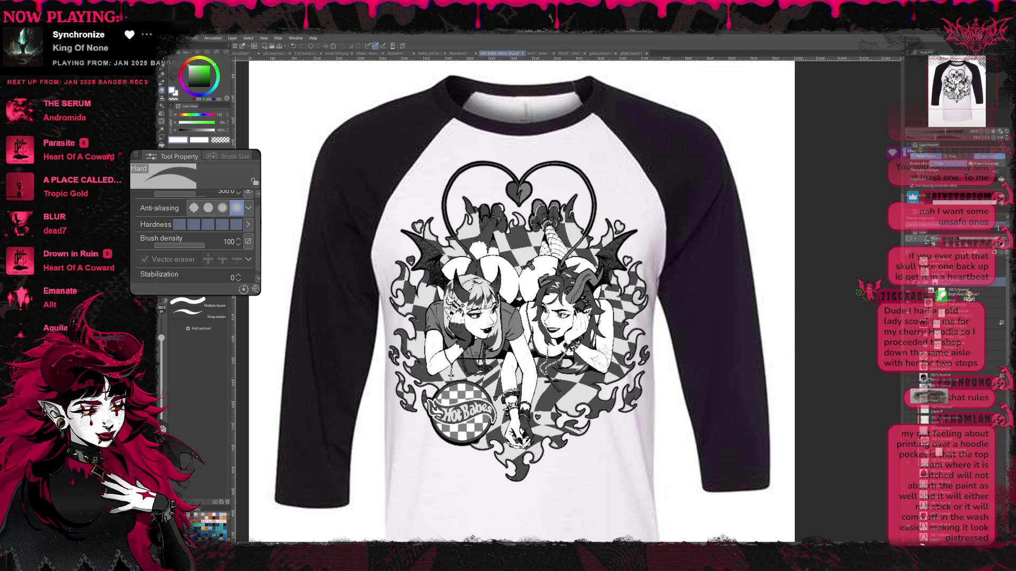
Step: Show the orange-and-teal colouring, mustard sleeves and a transparent background
click(926, 295)
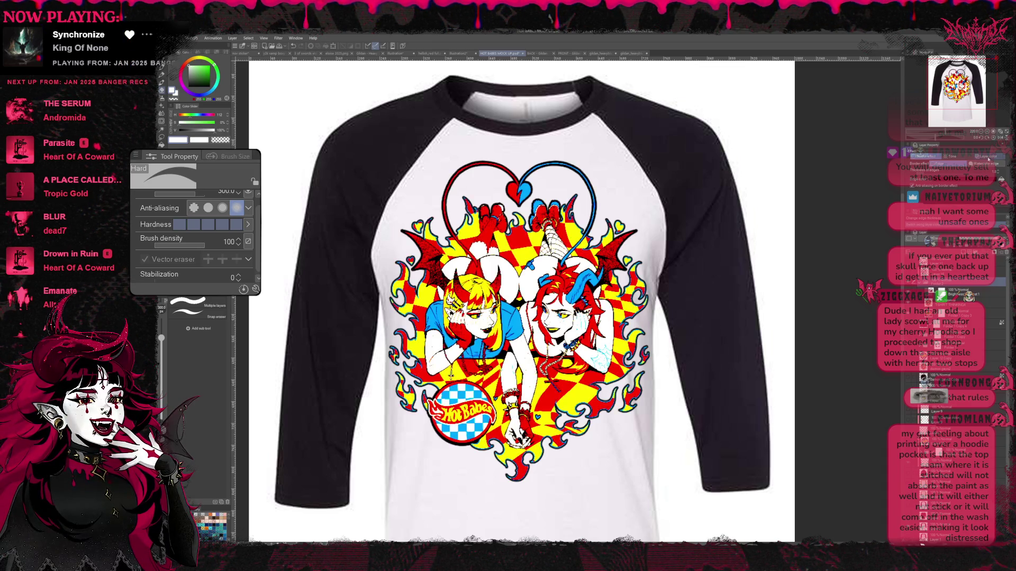
click(926, 295)
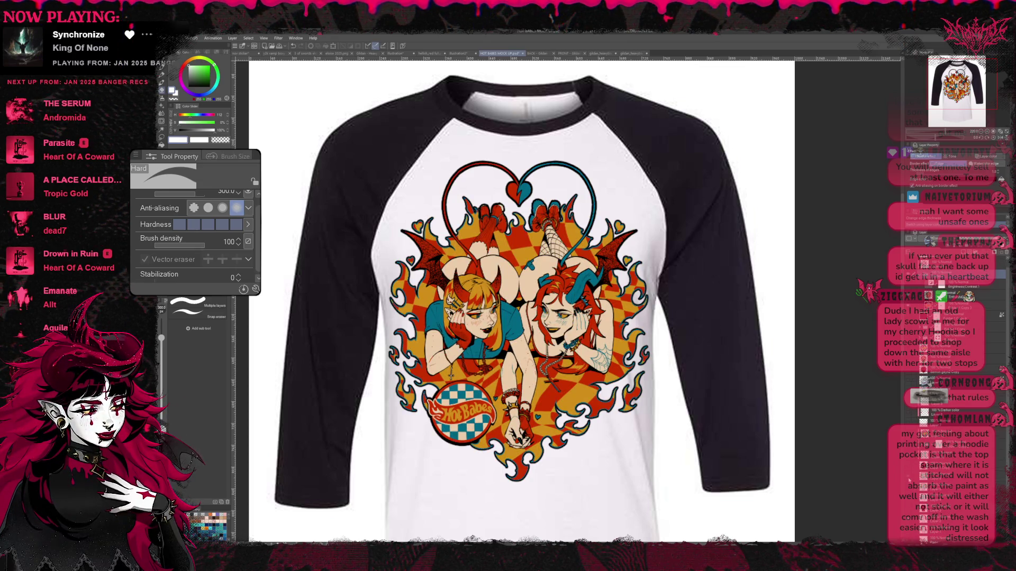
click(925, 295)
click(926, 397)
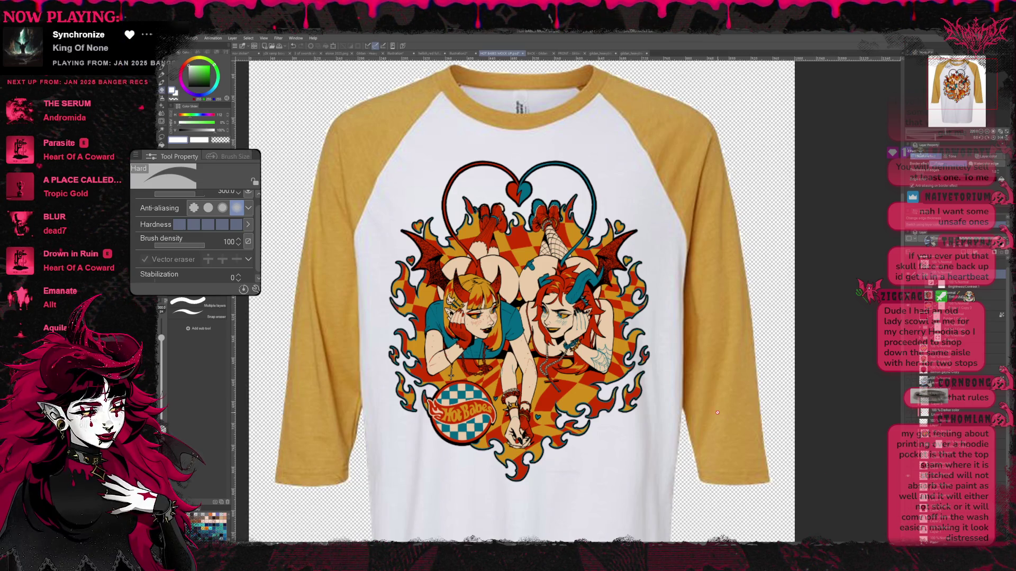
scroll(717, 413, down, 2)
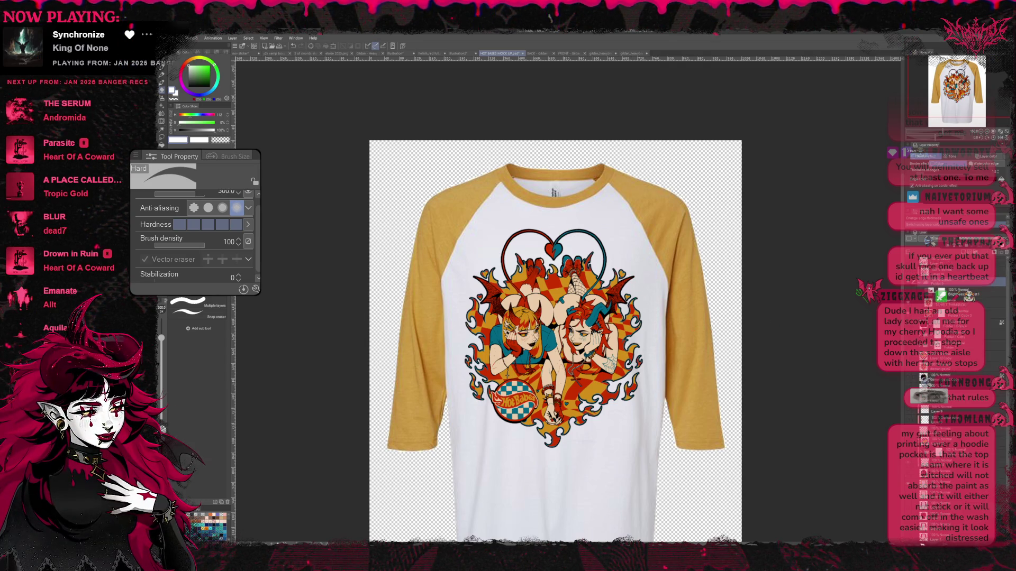
Step: Try saturated and orange-brown colour shifts, then turn the artwork greyscale
key(ctrl+z)
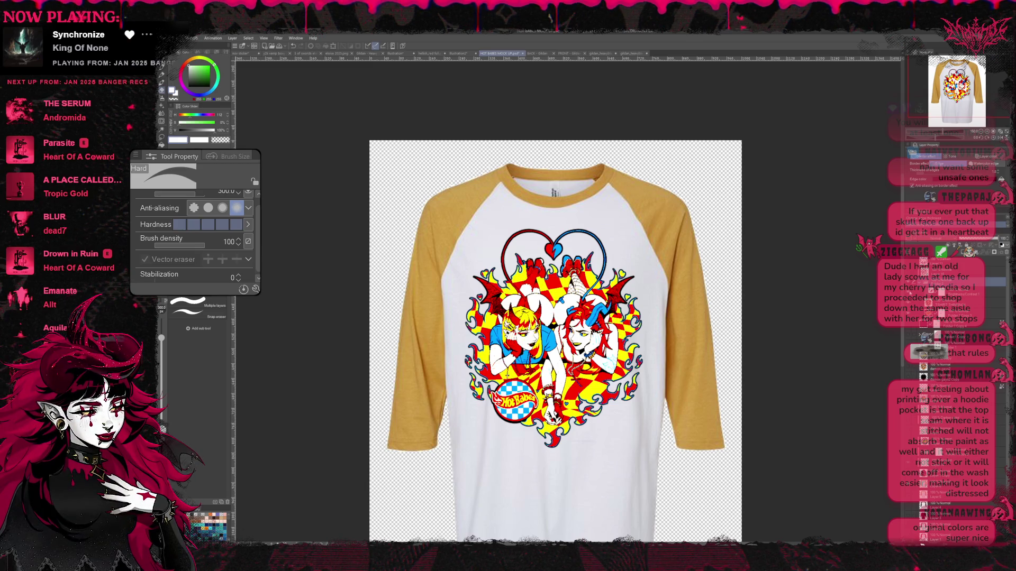
key(ctrl+z)
key(ctrl+y)
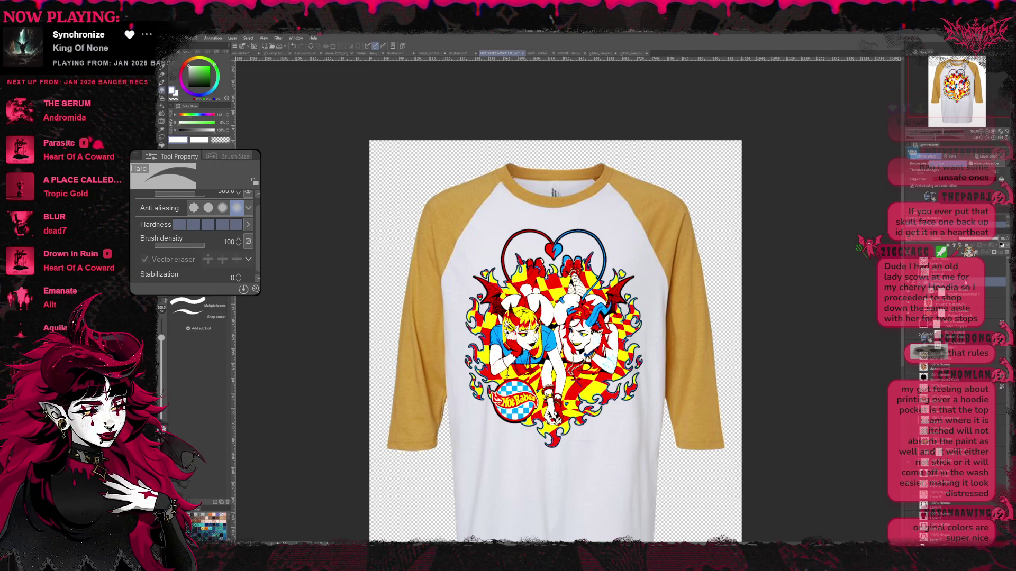
key(ctrl+z)
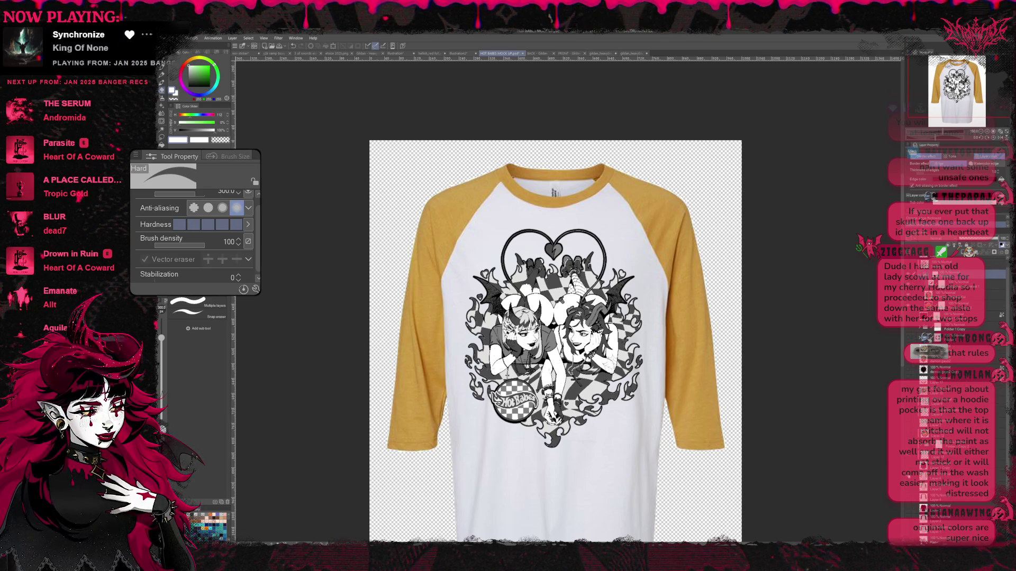
Step: Hide the yellow- and red-sleeved shirt mockups, revealing another behind the artwork
key(ctrl+z)
key(ctrl+z)
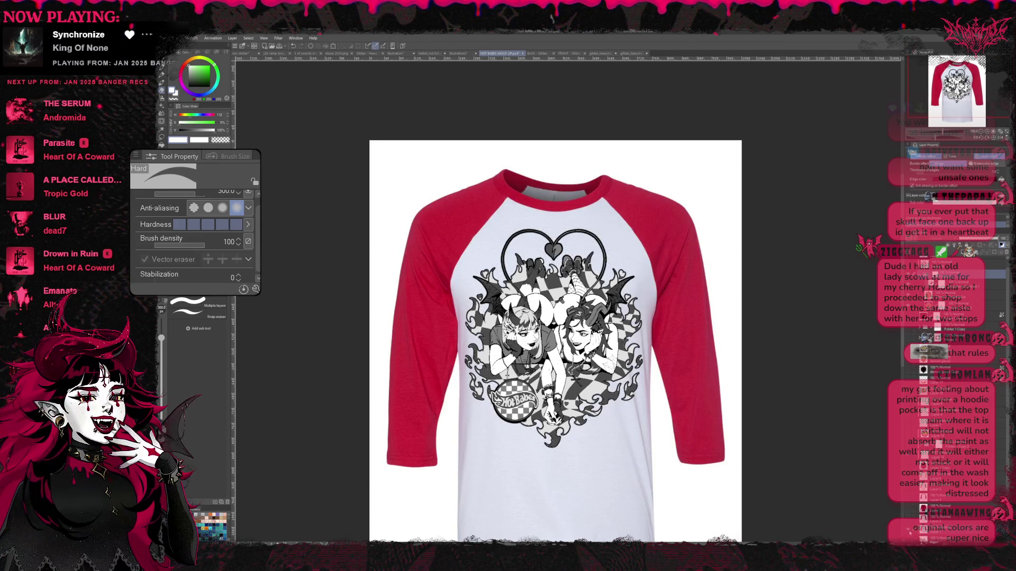
key(ctrl+z)
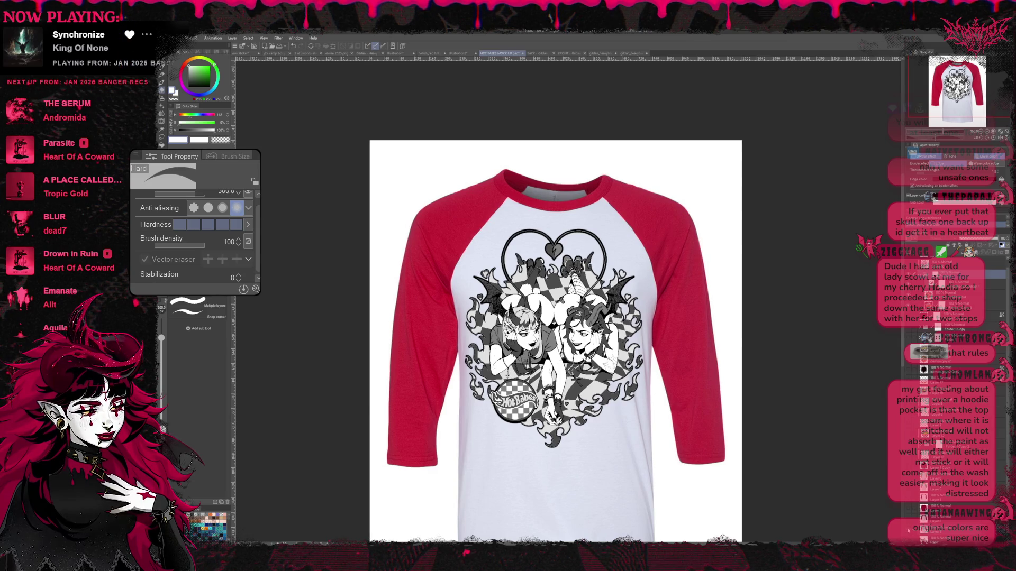
key(ctrl+z)
key(ctrl+z)
key(ctrl+z)
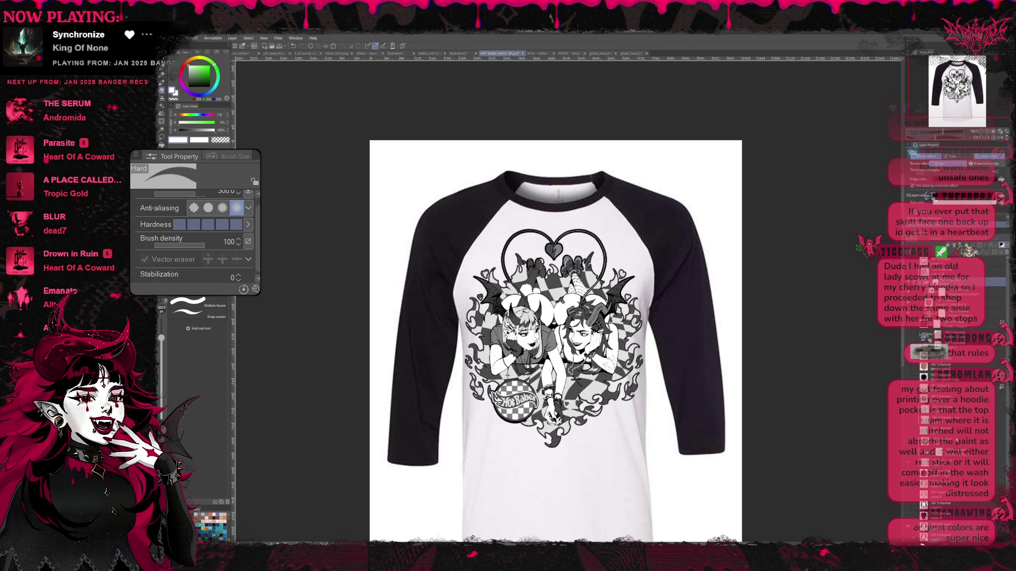
Step: Add a Brightness/Contrast correction layer, then bring up the two-blanket mockup document
key(Return)
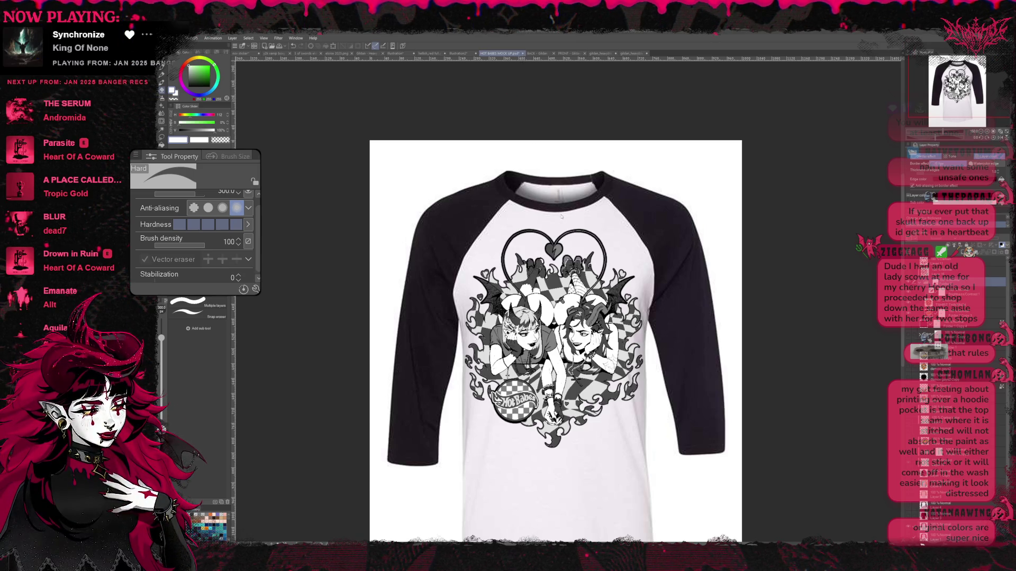
key(ctrl+w)
click(463, 53)
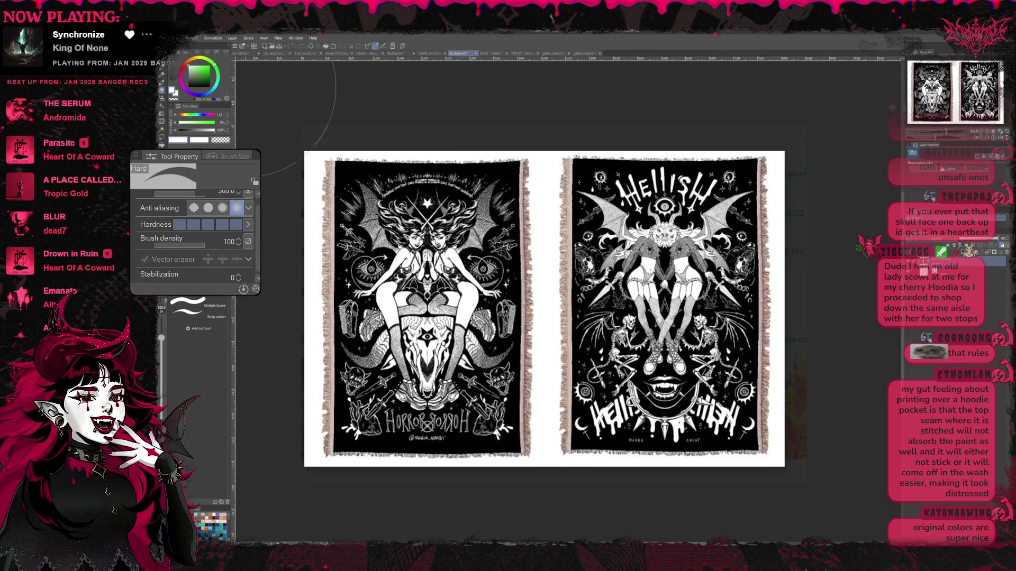
Step: Browse the girl illustration, T-shirt, blanket and hoodie documents, returning to the blankets
click(349, 90)
click(335, 54)
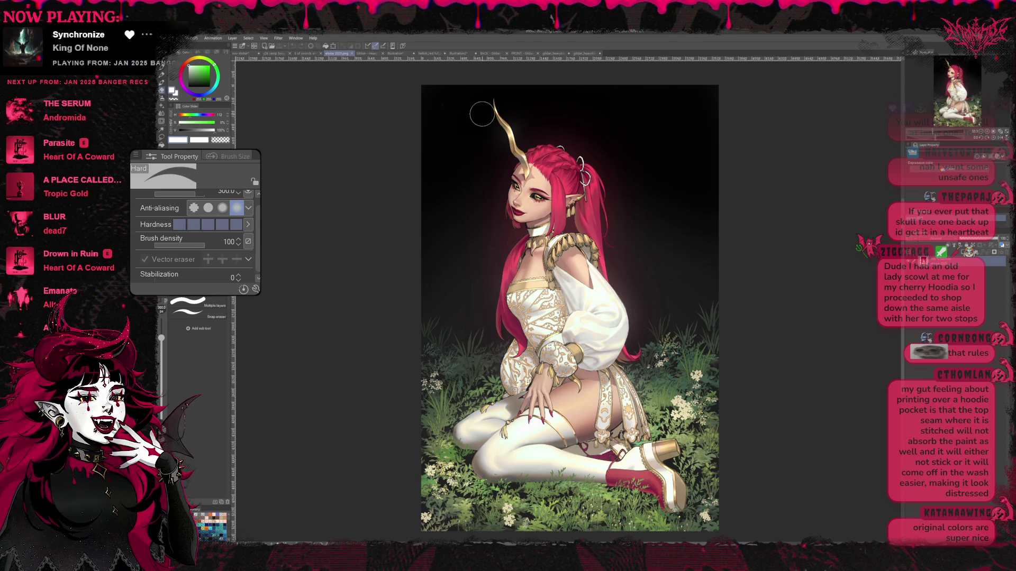
click(373, 52)
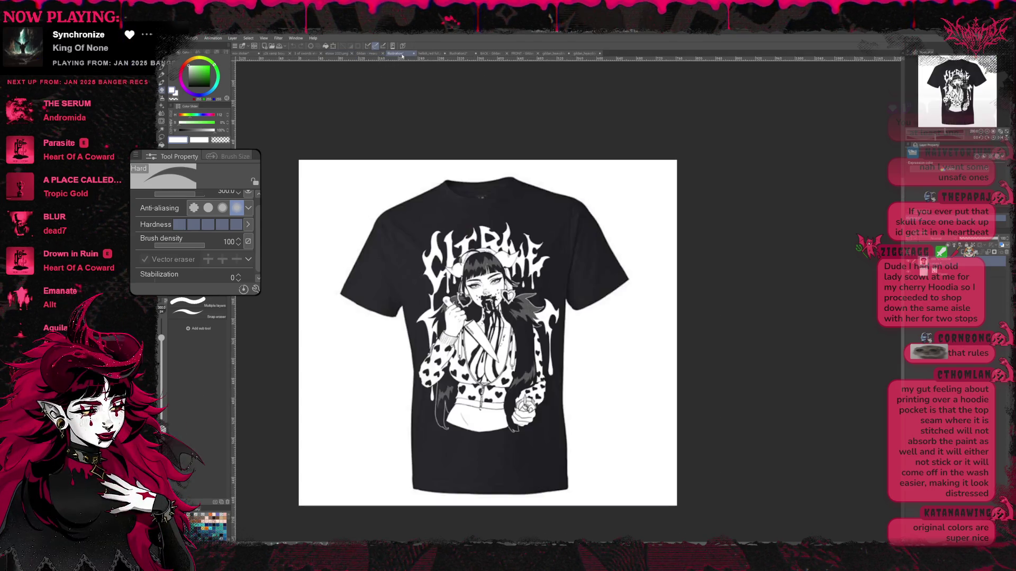
click(433, 53)
click(460, 53)
click(494, 53)
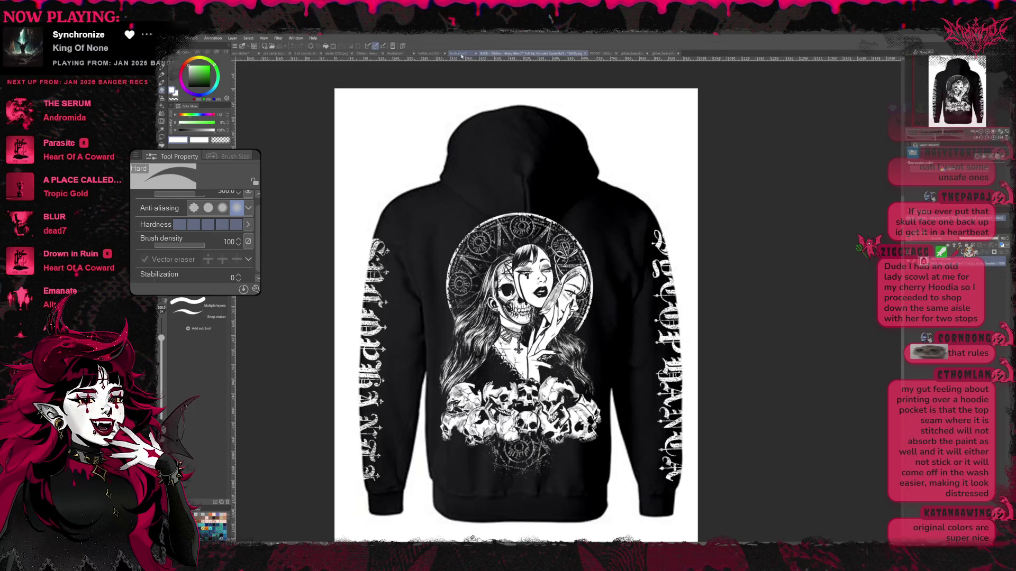
click(460, 52)
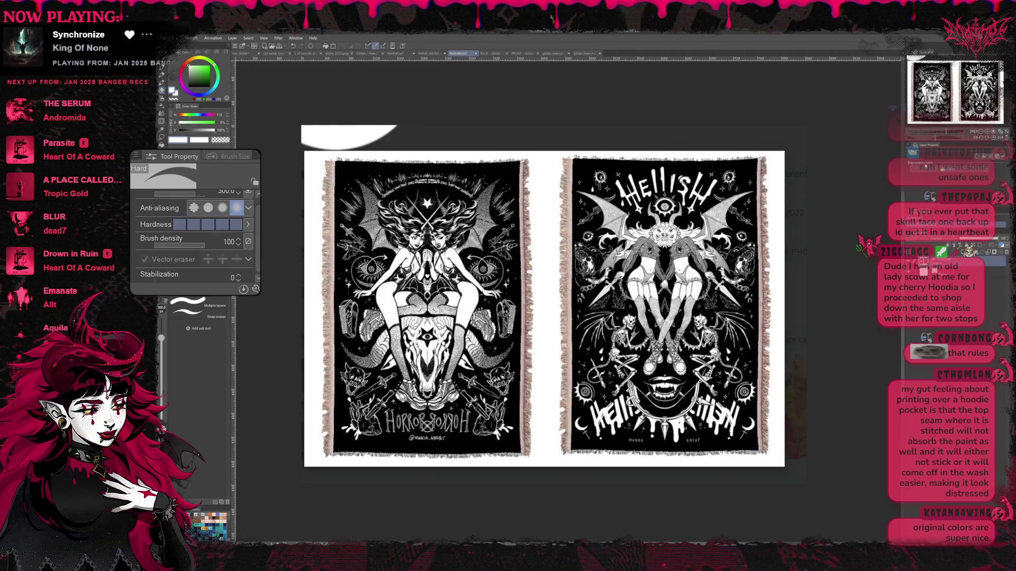
Step: Split the window to place the red-haired girl illustration beside the blanket mockups
click(339, 57)
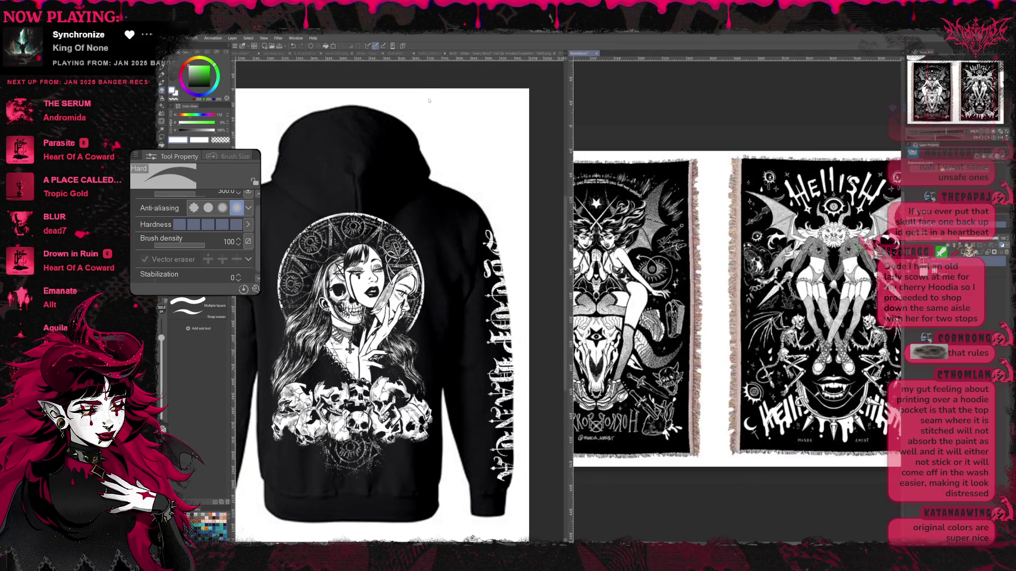
click(340, 52)
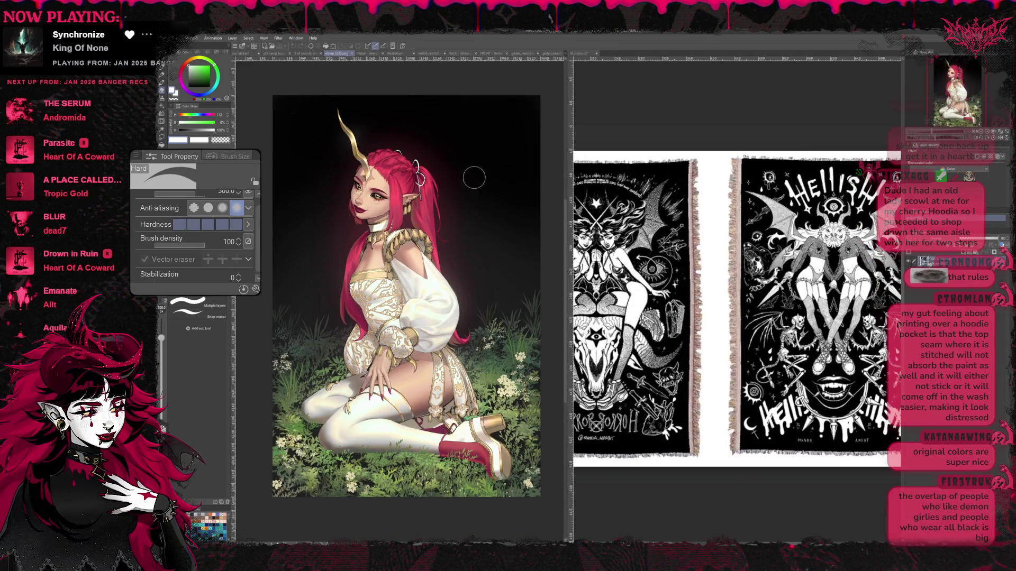
scroll(777, 139, down, 1)
scroll(780, 185, up, 1)
scroll(758, 199, up, 1)
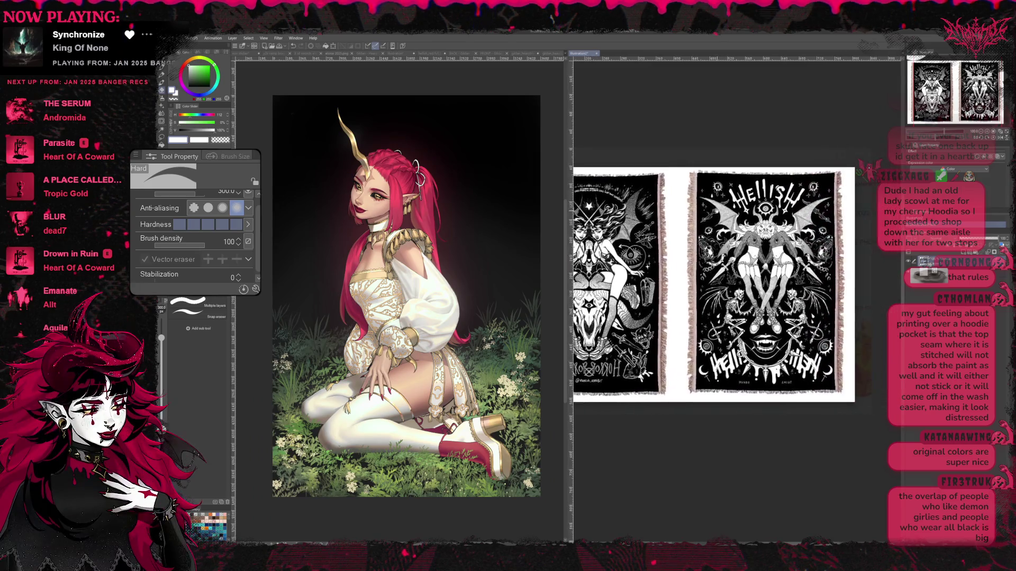
scroll(733, 214, up, 1)
scroll(698, 238, up, 1)
scroll(698, 215, up, 1)
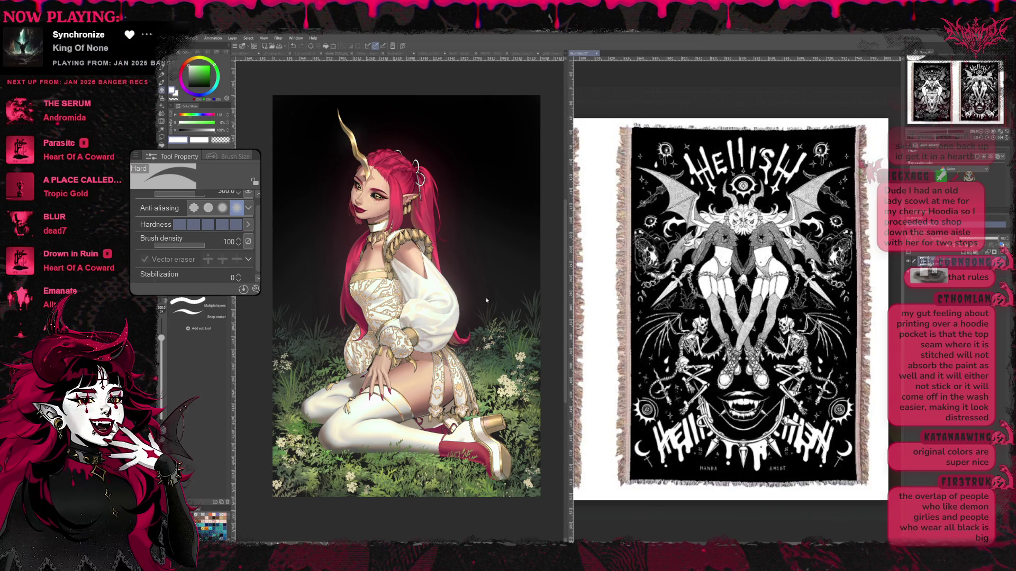
scroll(505, 289, up, 1)
scroll(476, 289, up, 1)
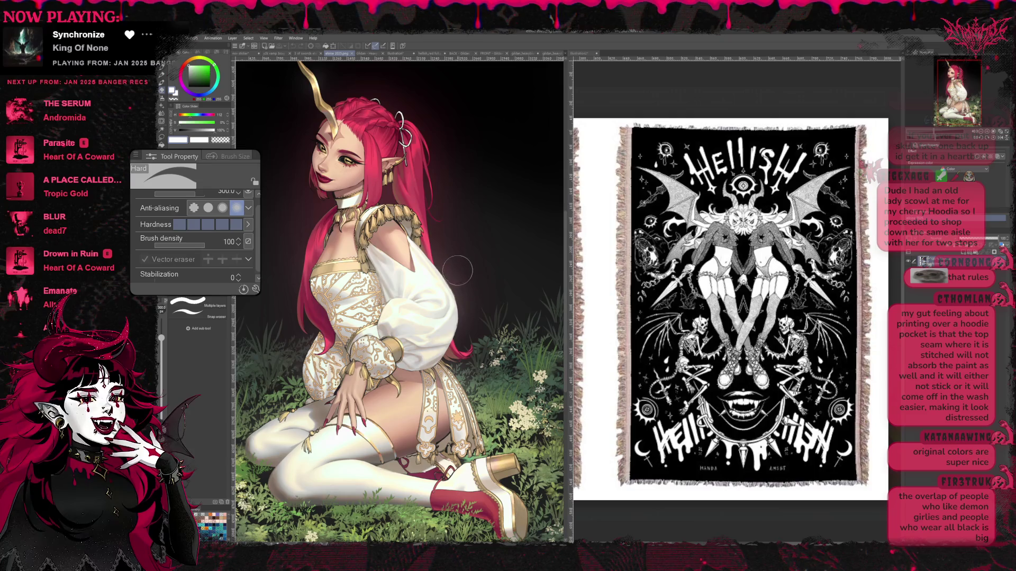
scroll(449, 252, up, 1)
scroll(453, 254, up, 1)
scroll(448, 268, up, 1)
scroll(441, 286, up, 1)
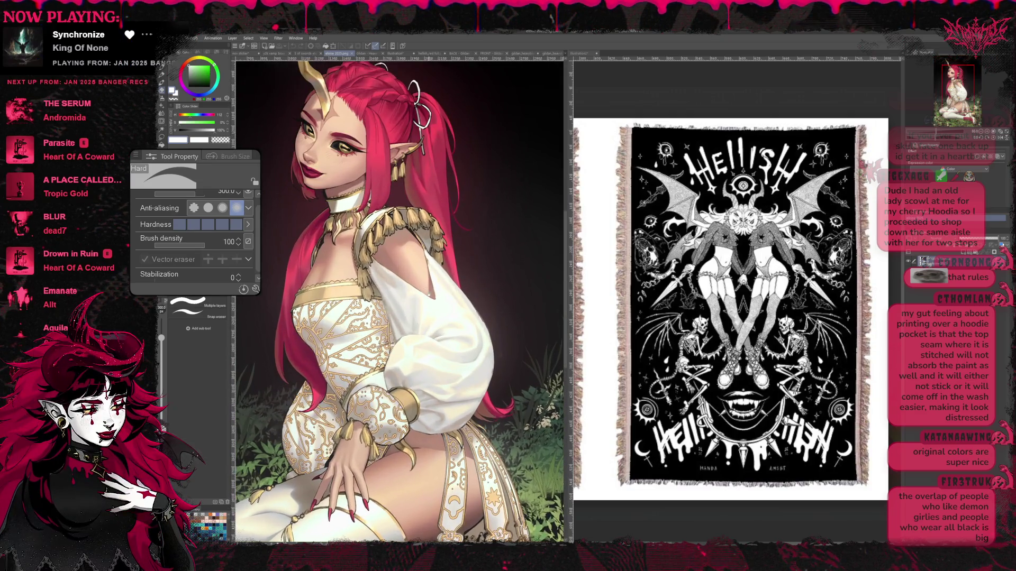
scroll(432, 301, up, 1)
scroll(397, 302, up, 1)
scroll(397, 301, up, 1)
scroll(397, 302, up, 1)
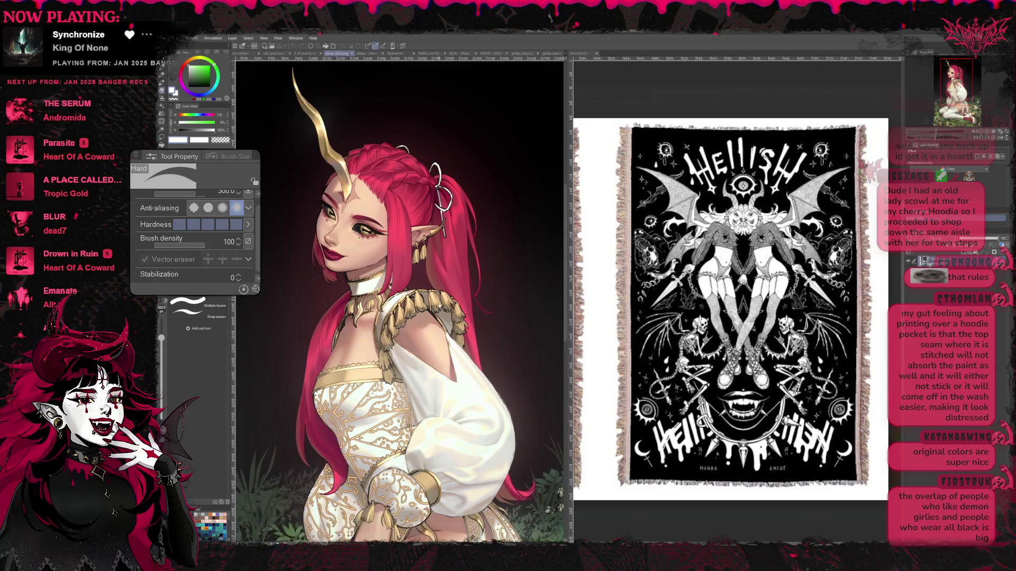
scroll(396, 301, up, 1)
scroll(397, 302, up, 1)
scroll(397, 302, up, 1)
scroll(397, 302, up, 1)
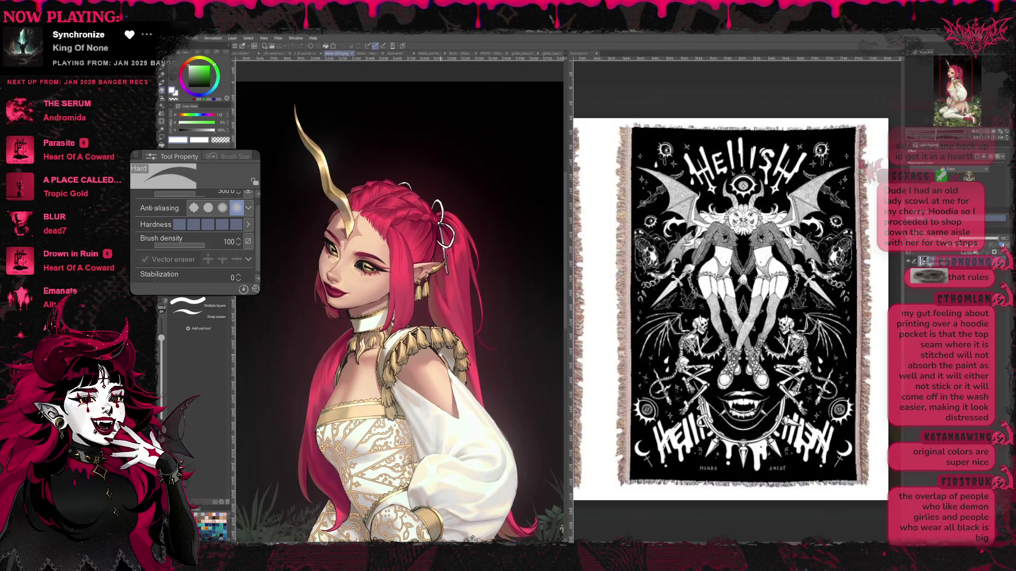
scroll(396, 301, up, 1)
scroll(398, 302, down, 2)
scroll(397, 303, down, 2)
scroll(397, 302, down, 2)
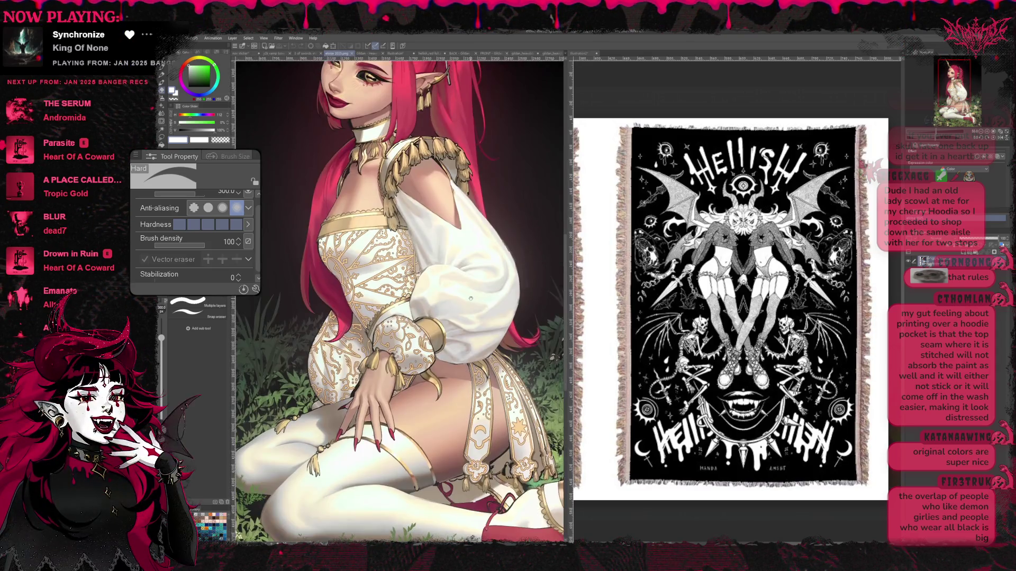
scroll(397, 302, down, 2)
scroll(397, 302, up, 1)
scroll(397, 302, up, 1)
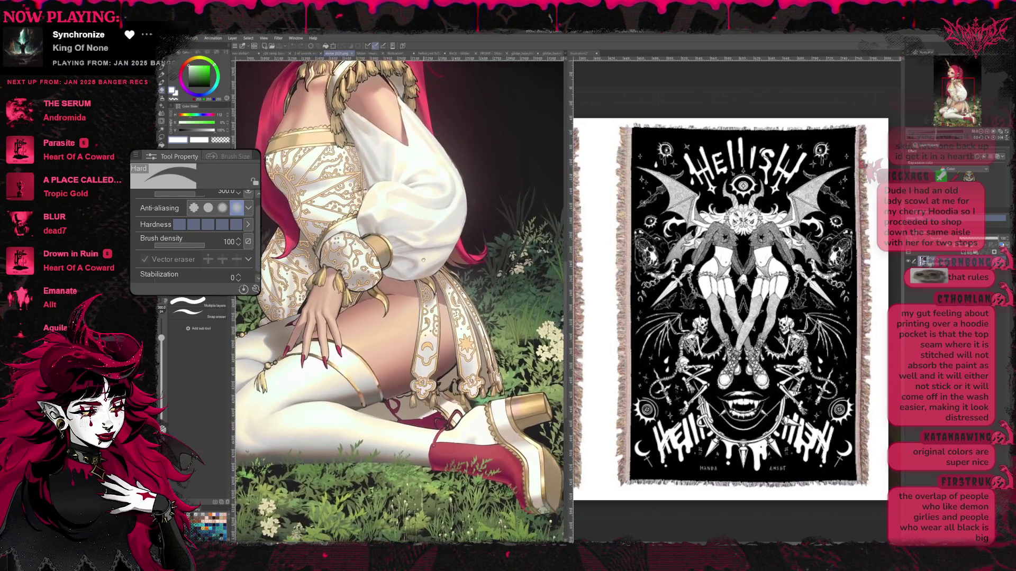
scroll(397, 302, up, 2)
scroll(433, 364, down, 3)
scroll(432, 365, down, 3)
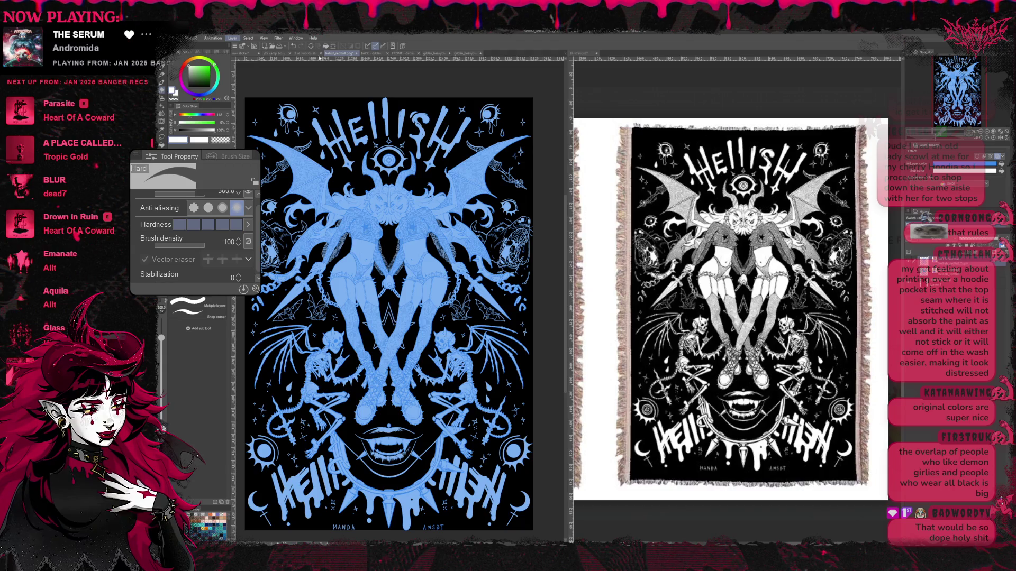
Step: Compare deep blue and bright cyan versions of HELLISH, keeping cyan, and select the layer below
click(353, 54)
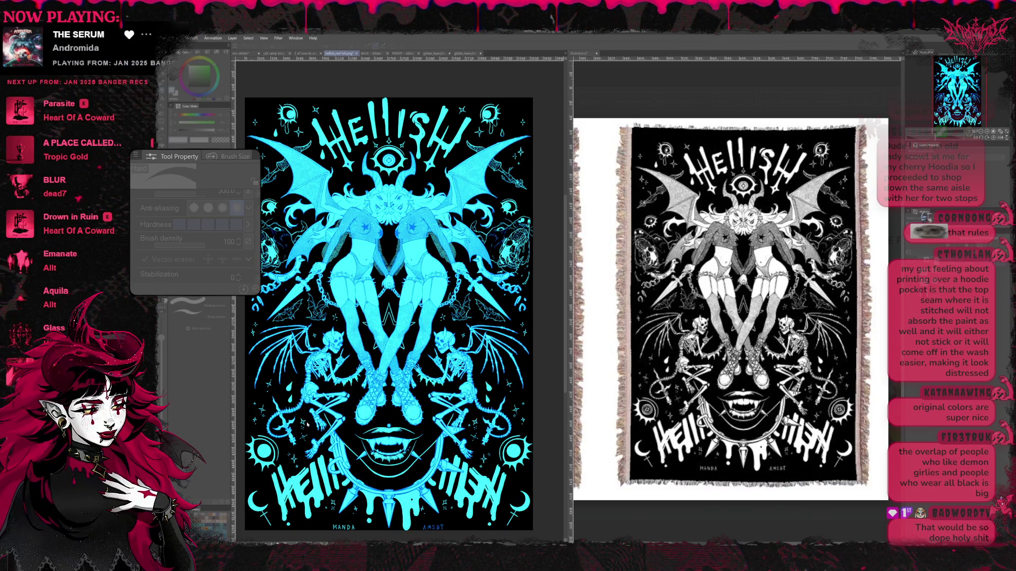
key(ctrl+y)
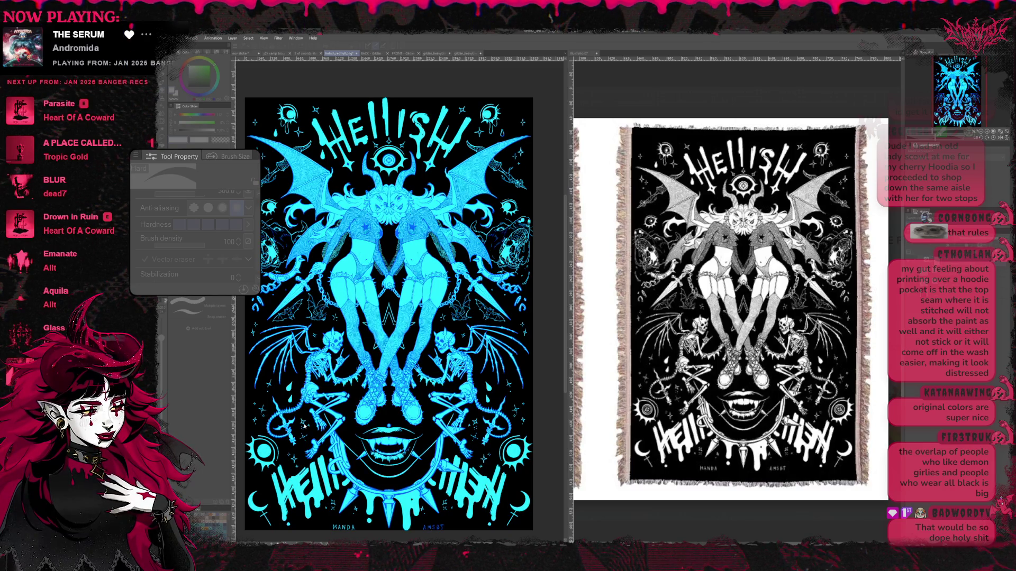
key(ctrl+z)
key(ctrl+y)
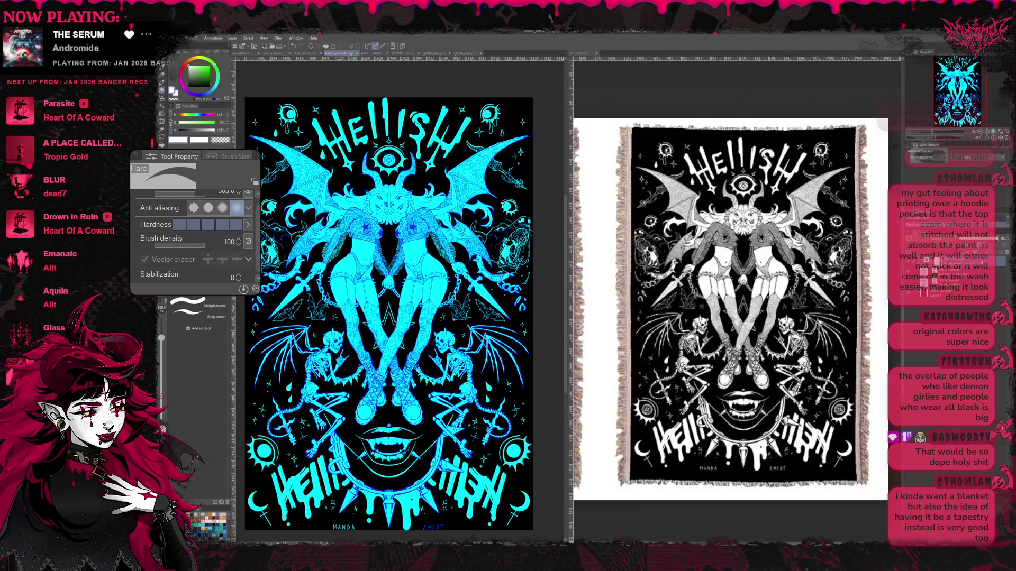
key(alt+bracketleft)
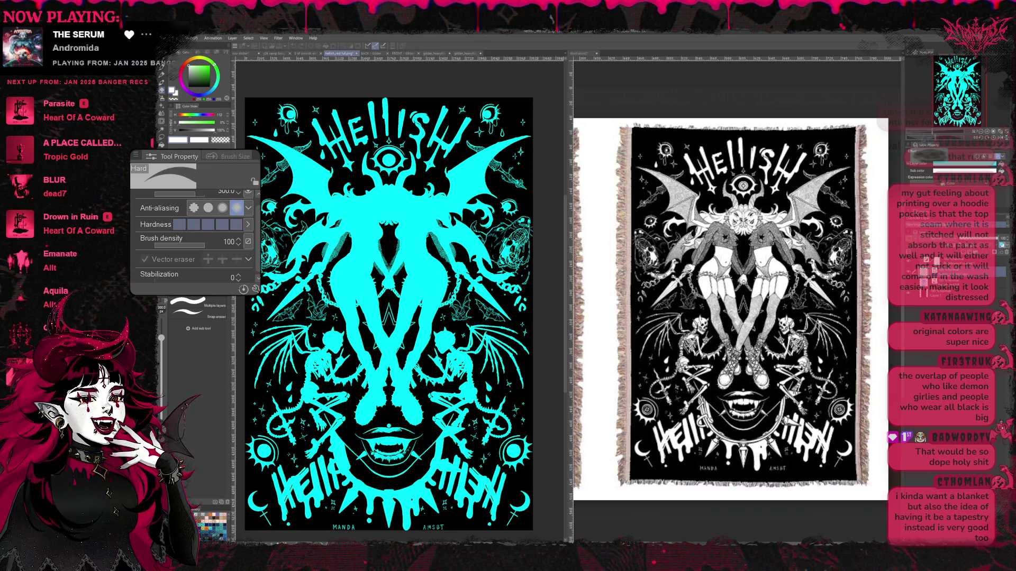
Step: Step through dark blue and gradient lineart versions, return to cyan, then clear the artwork from the canvas
key(ctrl+z)
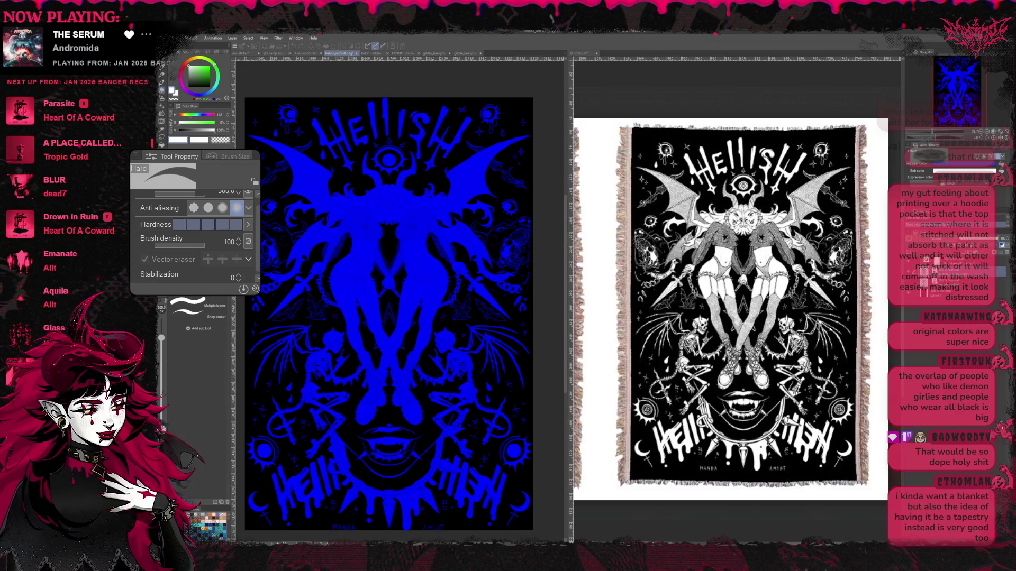
key(ctrl+y)
key(ctrl+y)
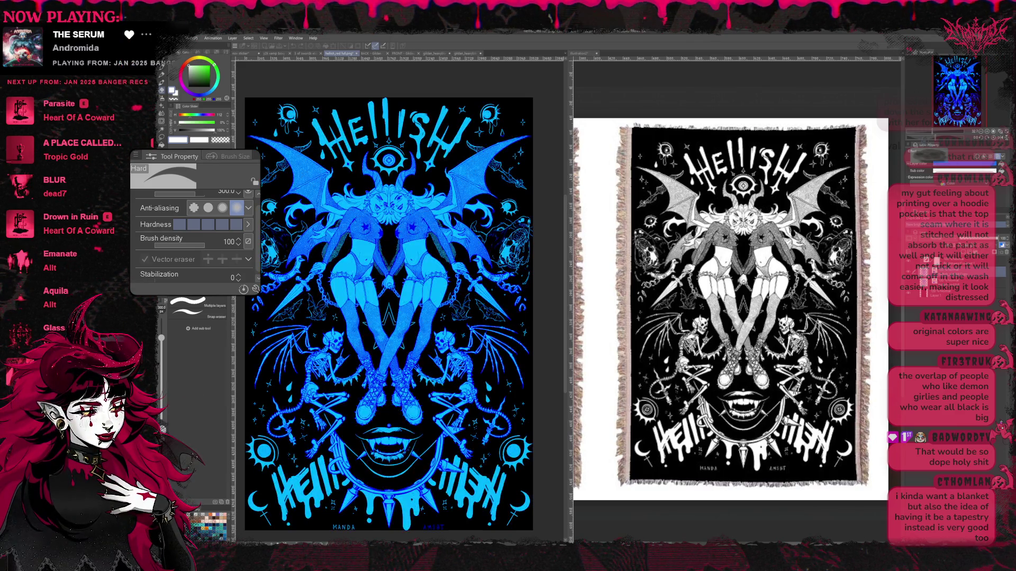
key(ctrl+y)
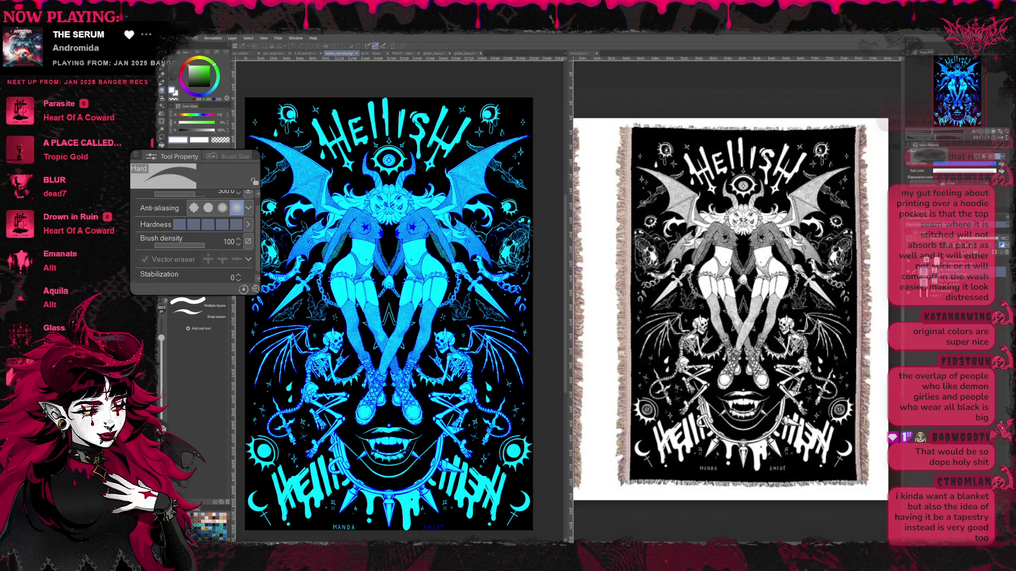
key(ctrl+z)
key(ctrl+y)
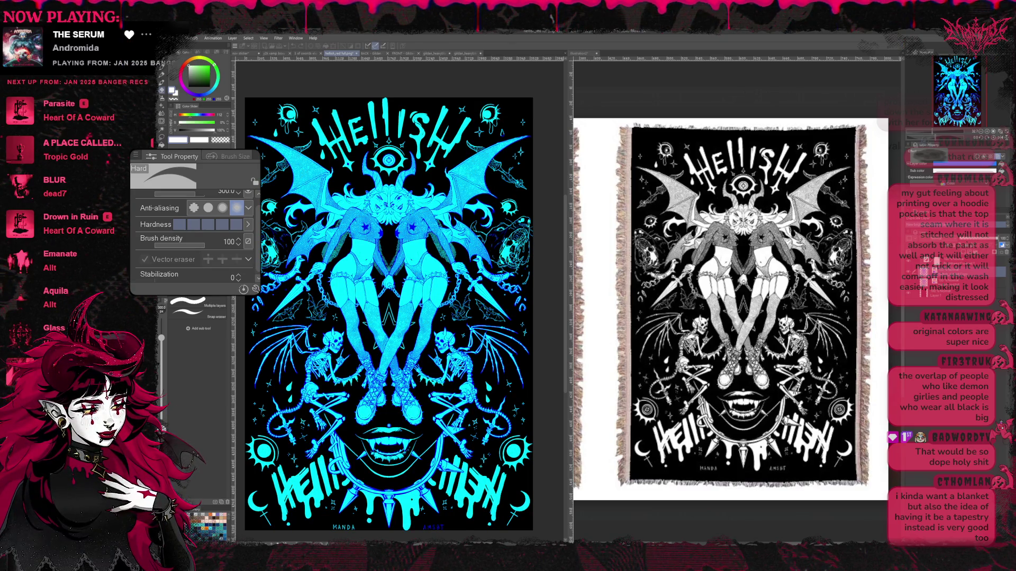
key(ctrl+y)
key(ctrl+z)
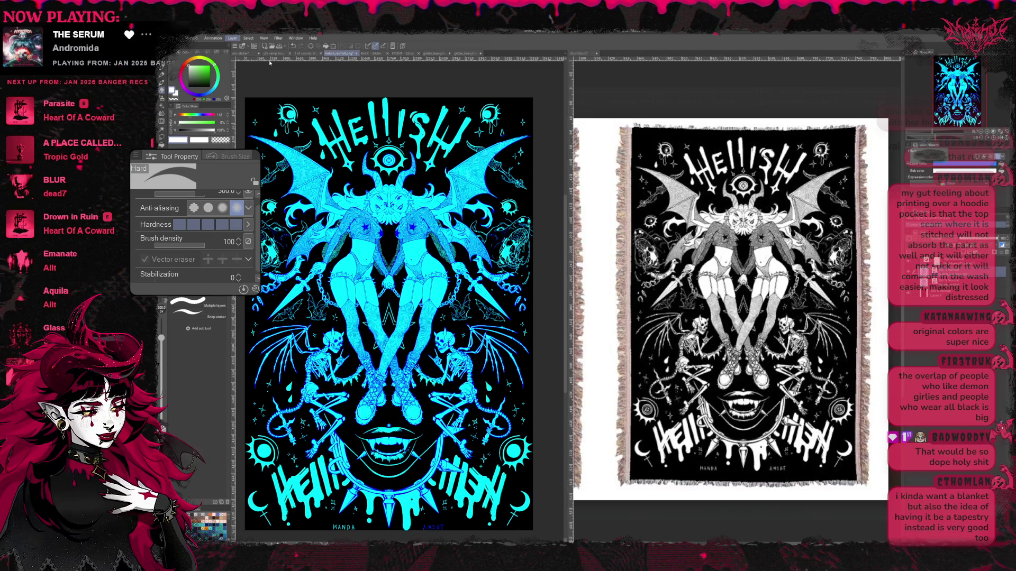
key(Delete)
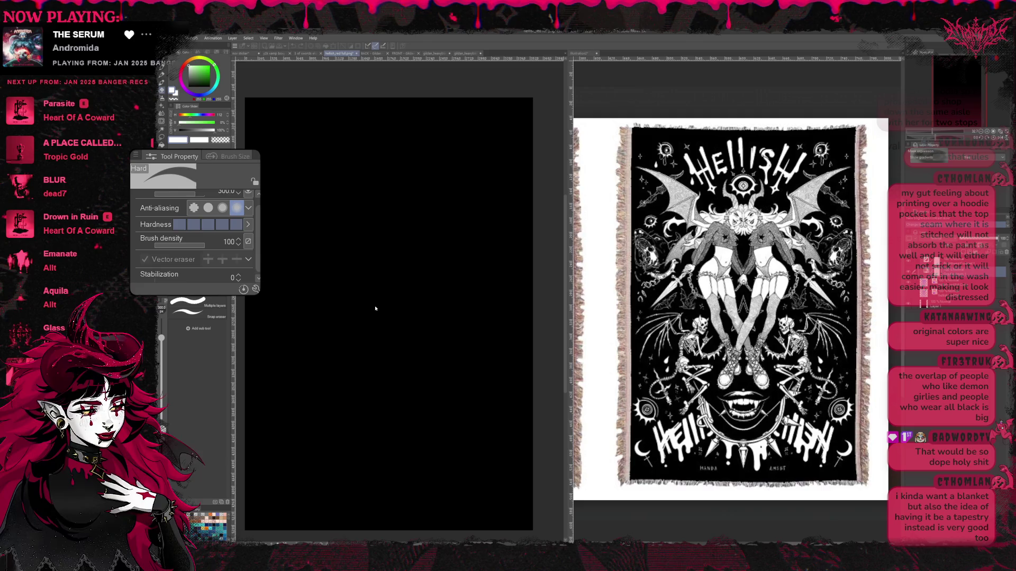
Step: Paste the HELLISH artwork in white onto the black canvas, then close the document
key(ctrl+v)
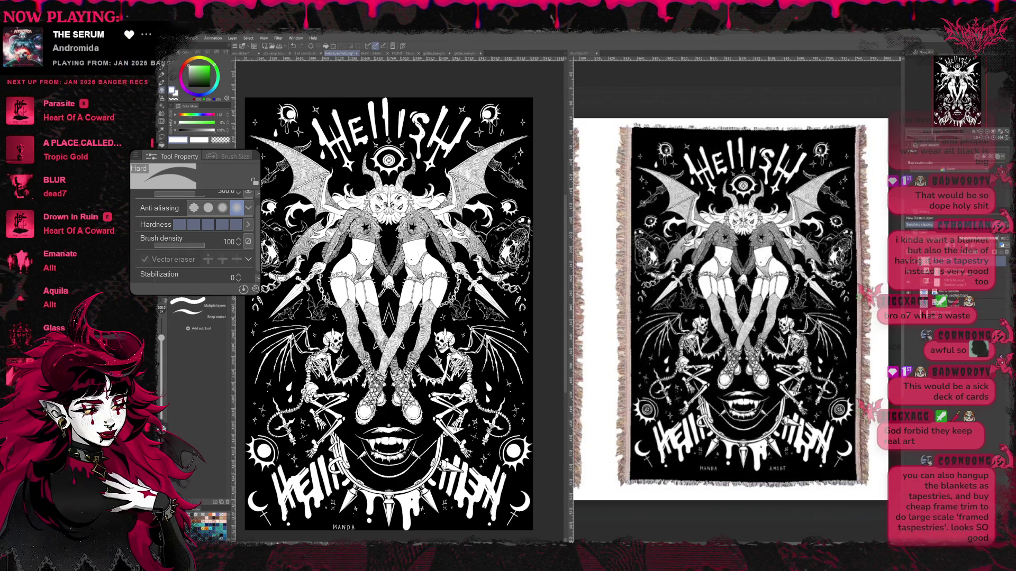
click(357, 54)
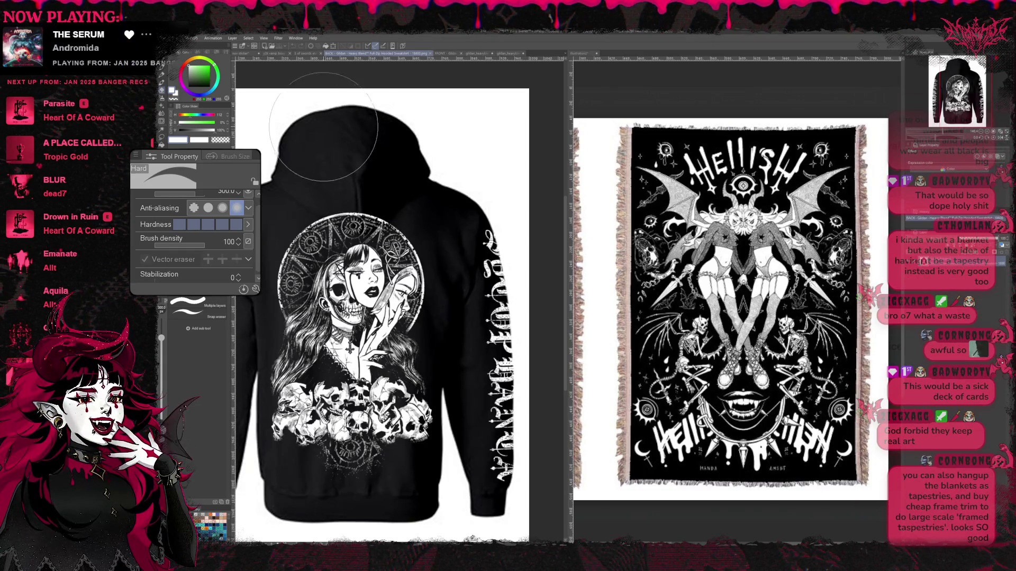
Step: Flip through the hoodie and pullover mockup tabs to the full-colour Three of Swords card
click(431, 54)
click(431, 54)
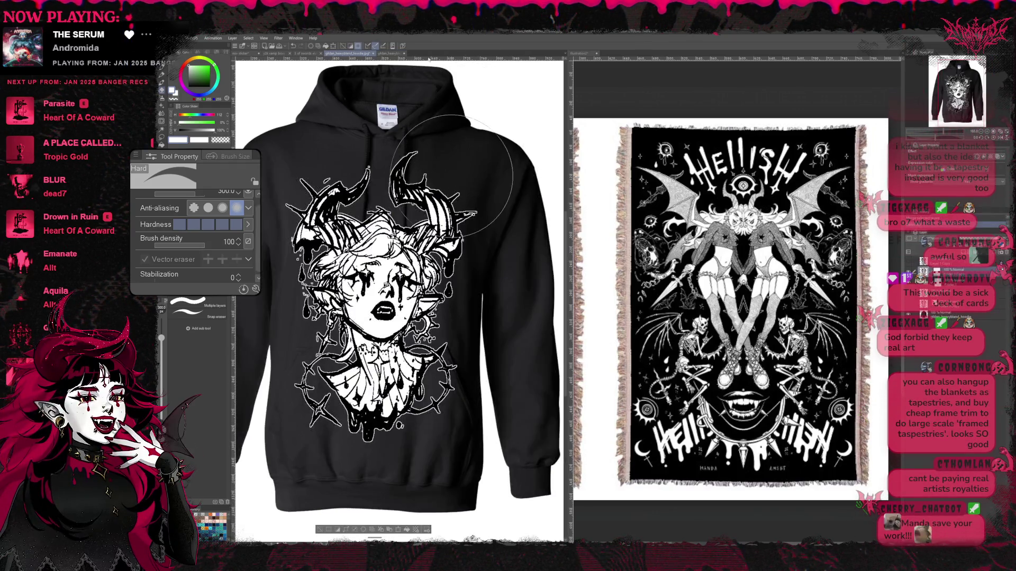
click(318, 54)
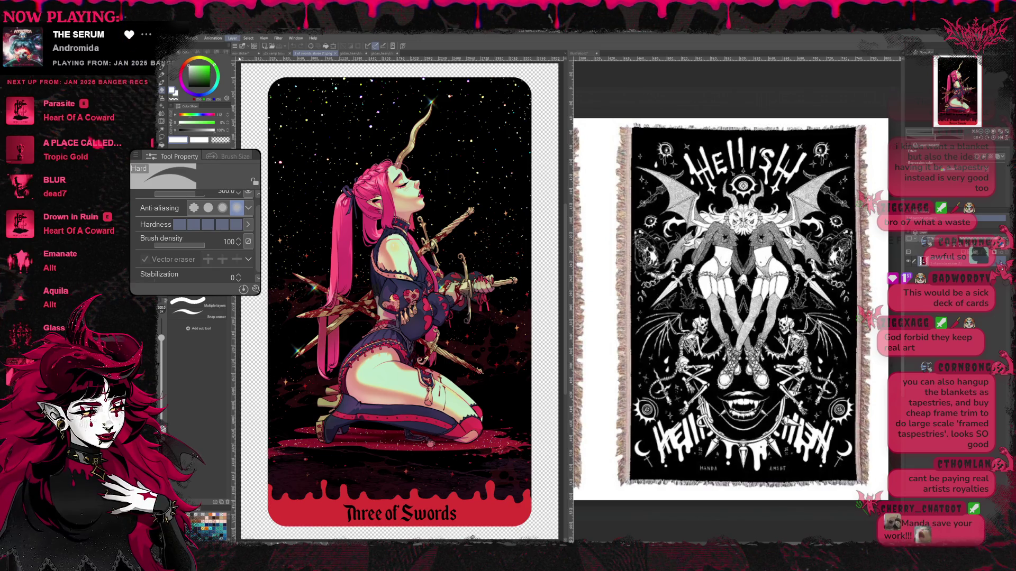
Step: Preview the card as black and white and undo the stray lightening near the hand and boot
click(263, 61)
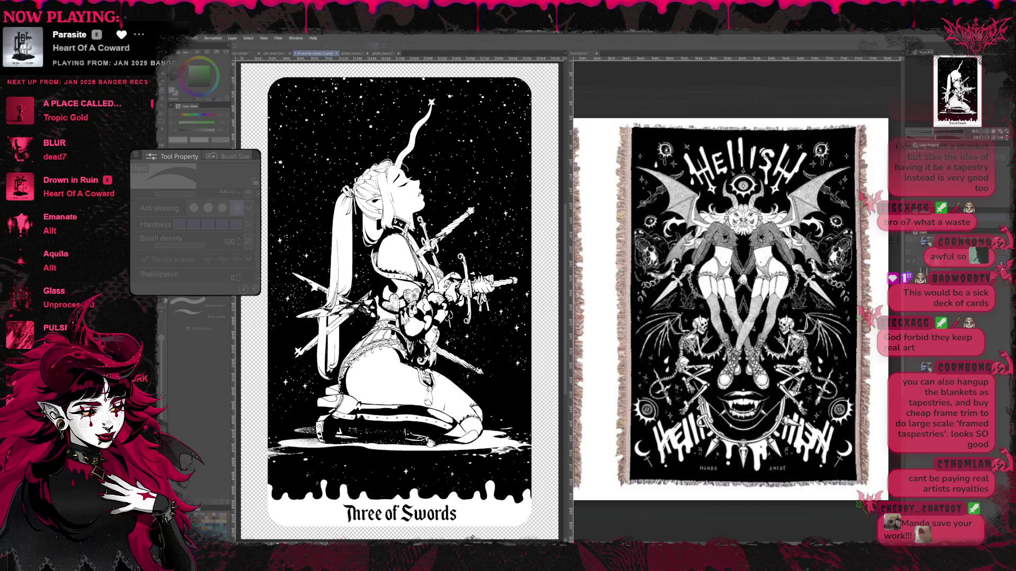
key(ctrl+z)
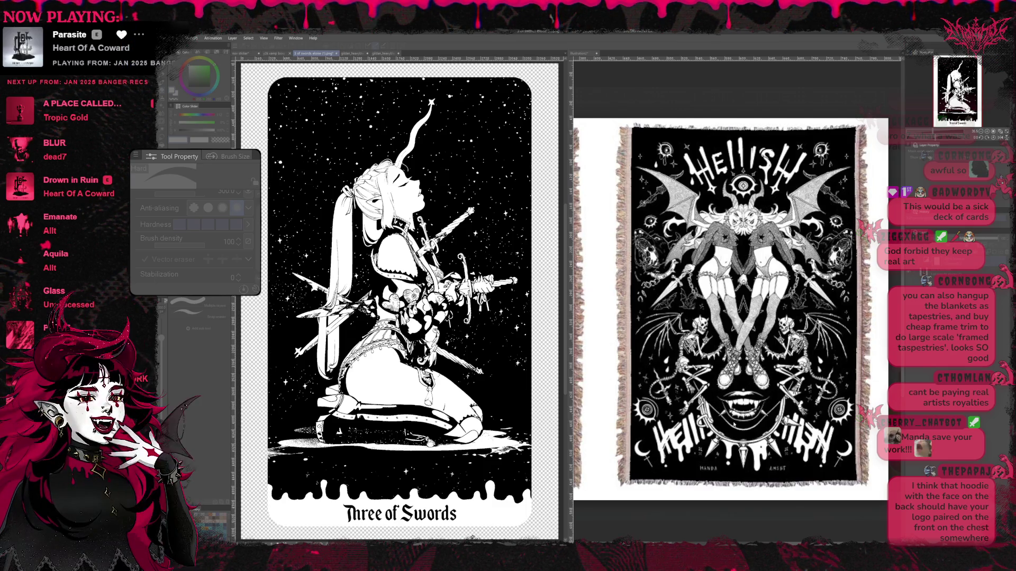
Step: Step through history restoring the drip border, title, ground texture and darker body shading
key(ctrl+z)
key(ctrl+z)
key(ctrl+z)
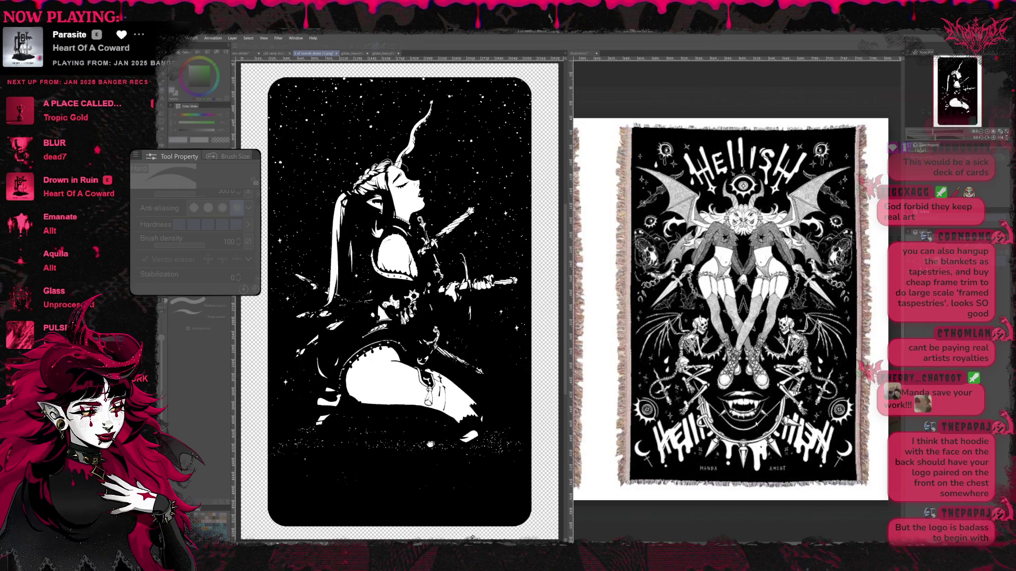
key(ctrl+y)
key(ctrl+y)
key(ctrl+y)
key(ctrl+y)
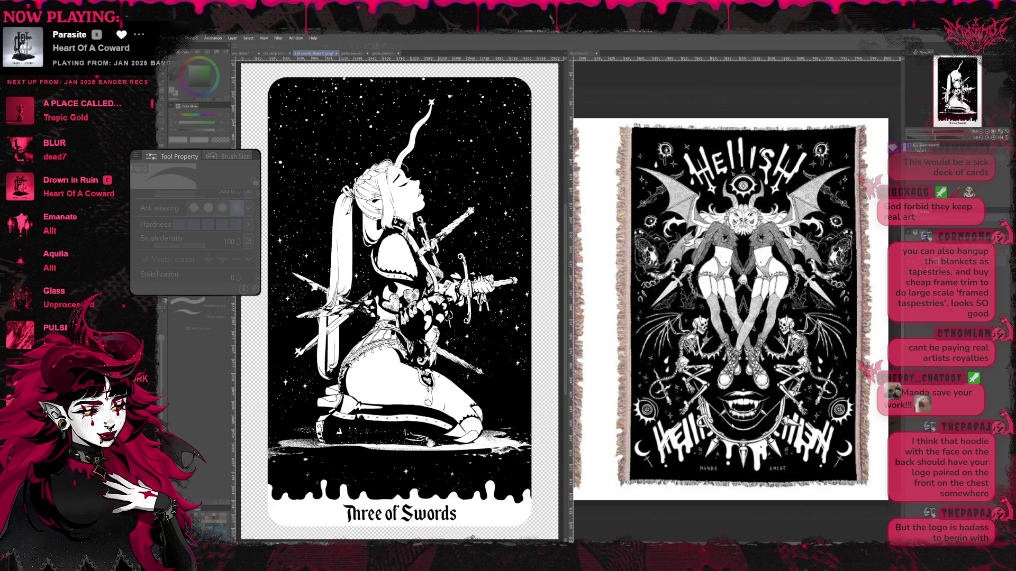
key(ctrl+y)
key(ctrl+y)
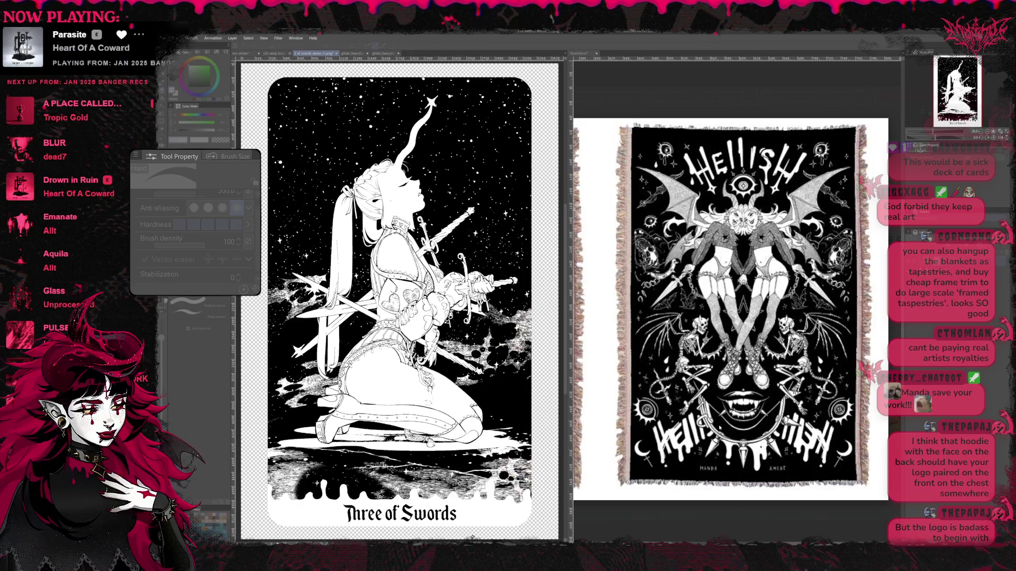
key(ctrl+y)
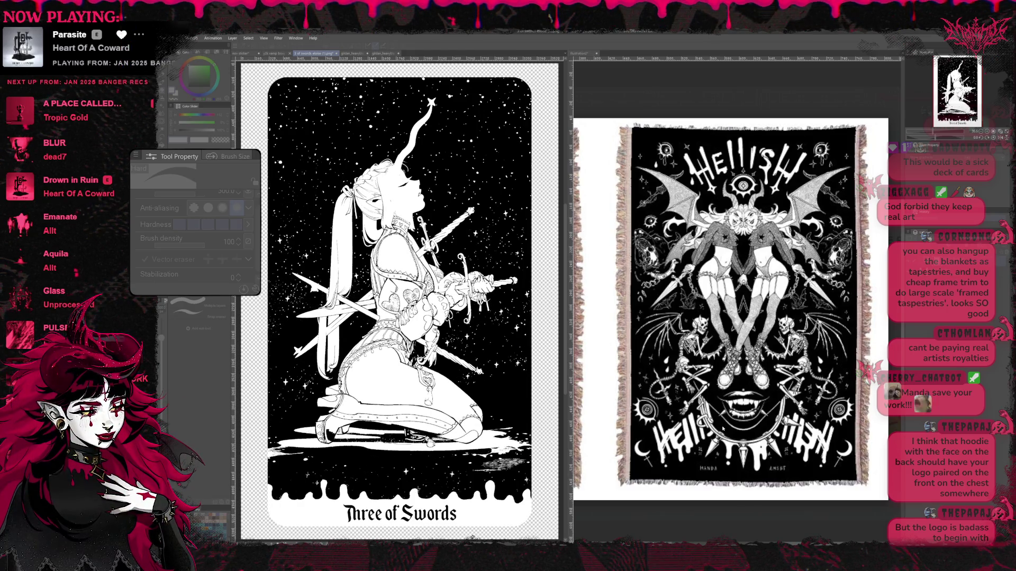
key(ctrl+y)
key(ctrl+y)
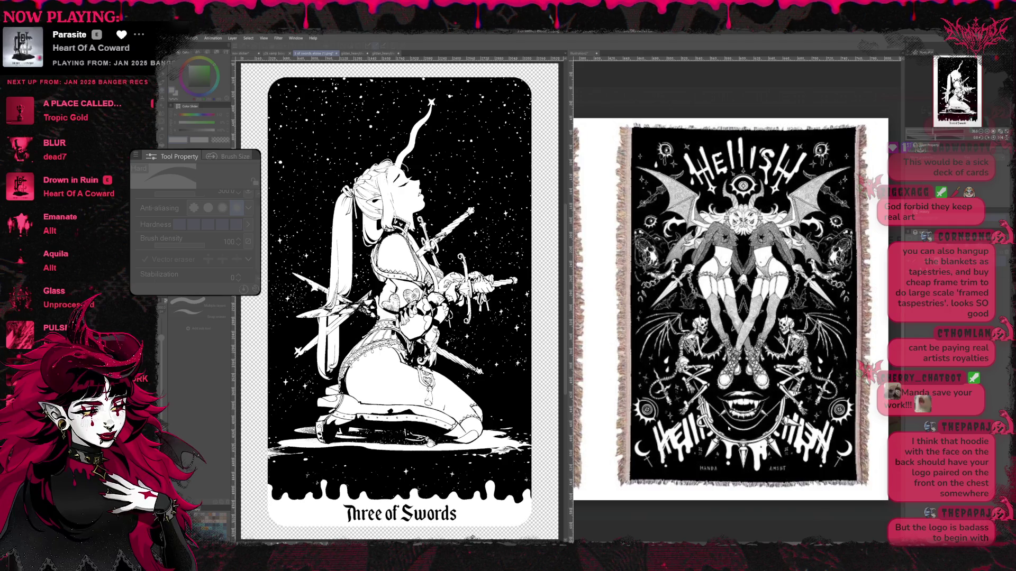
key(ctrl+y)
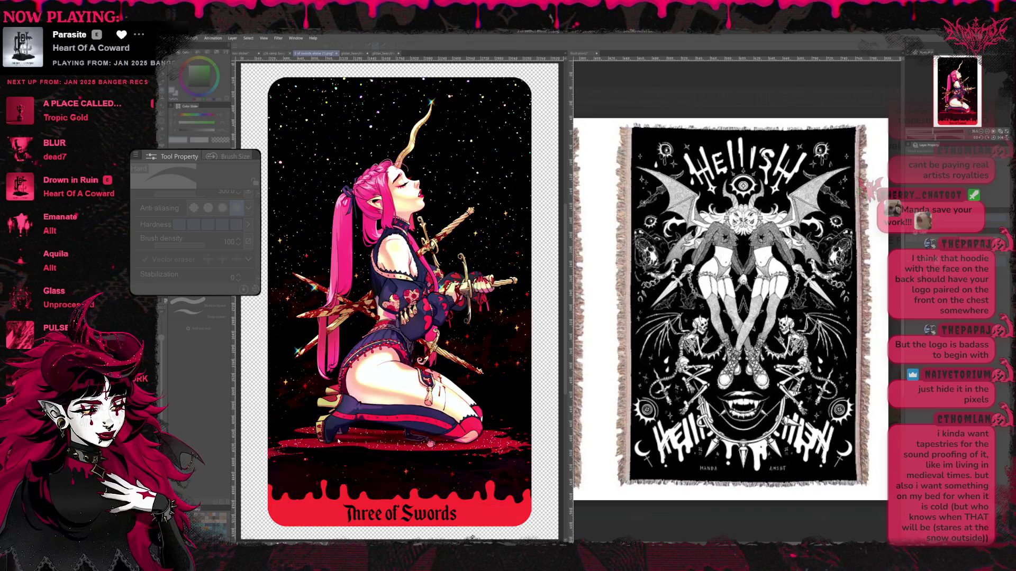
Step: Confirm the black-and-white conversion and switch to the freehand lasso selection
click(369, 416)
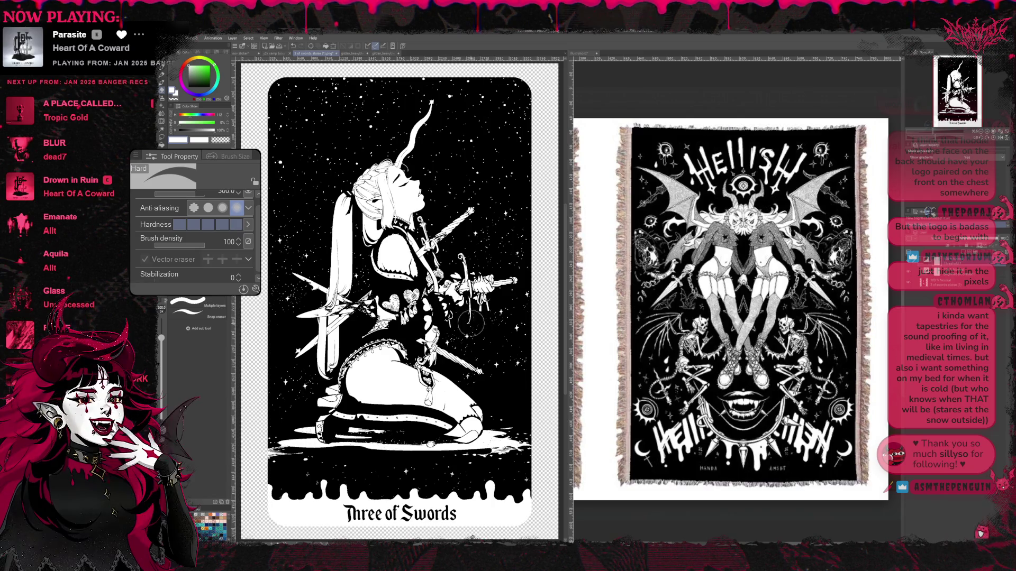
key(m)
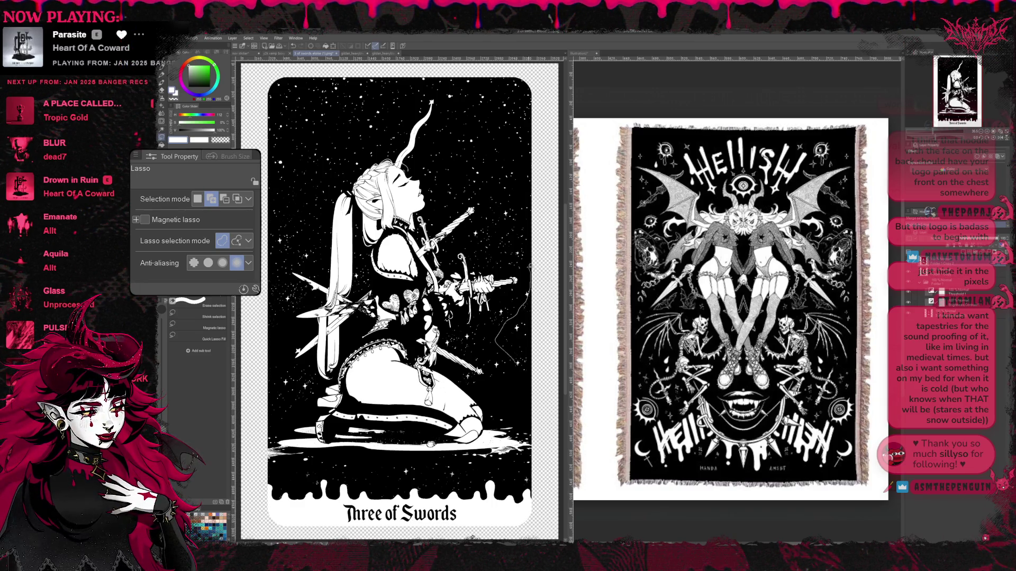
drag(495, 197, 334, 133)
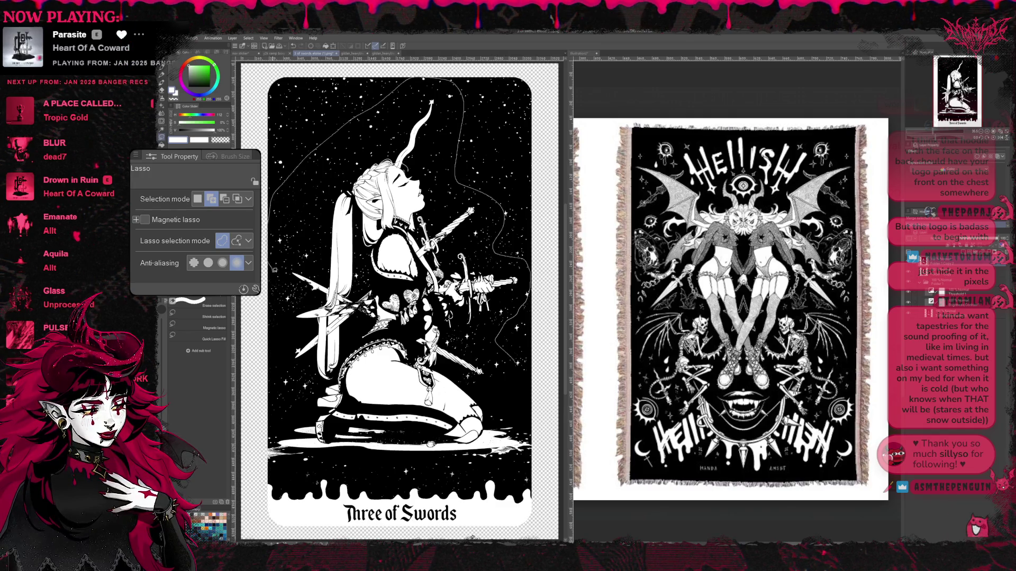
Step: Lasso around the kneeling figure and backdrop, then switch to the black T-shirt mockup
drag(274, 267, 267, 385)
mouse_move(268, 460)
mouse_down()
mouse_move(530, 460)
mouse_move(514, 373)
mouse_up()
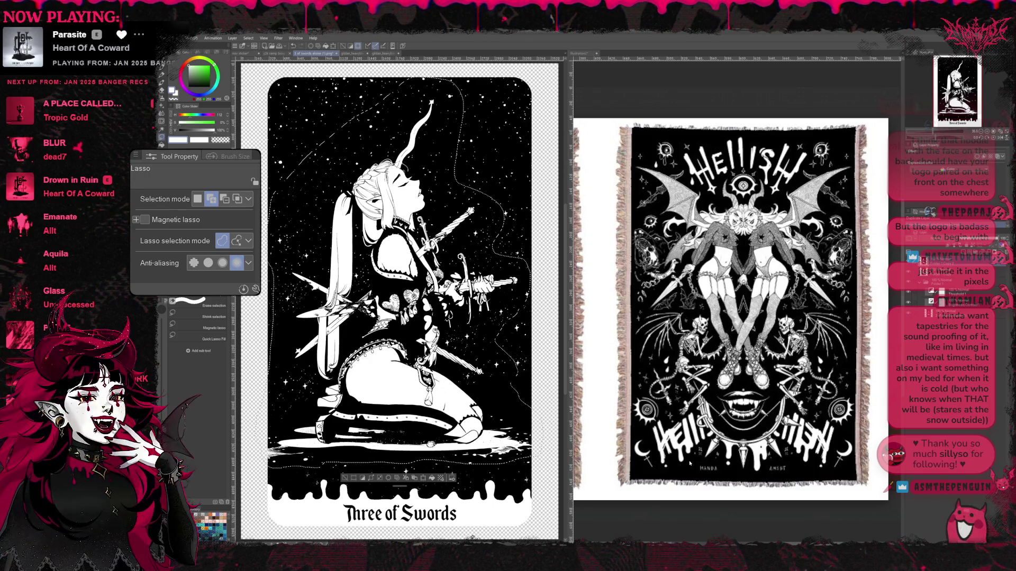
key(ctrl+Tab)
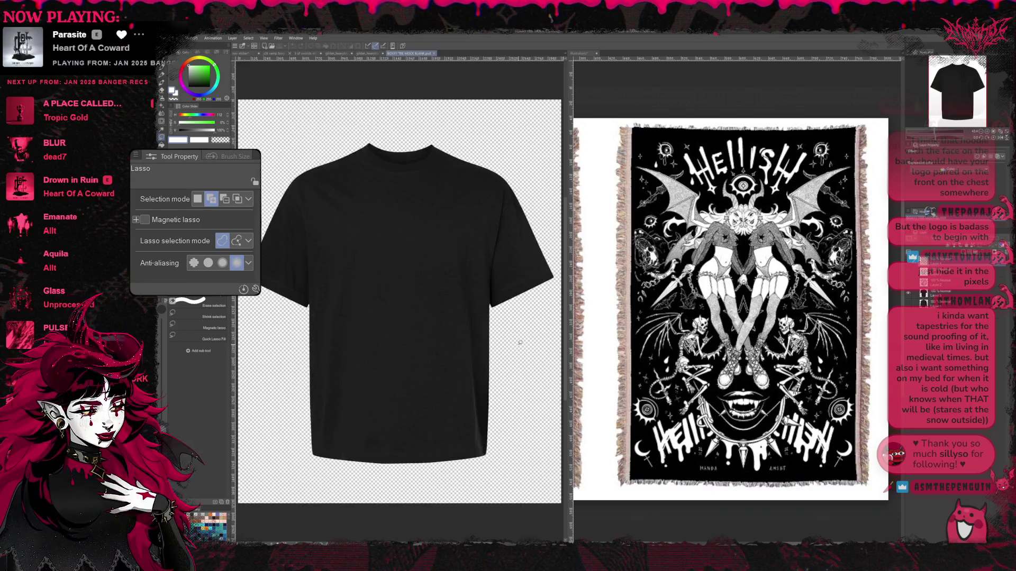
Step: Paste the card artwork onto the T-shirt, shrink it to the shirt front and drop the black backdrop
key(ctrl+v)
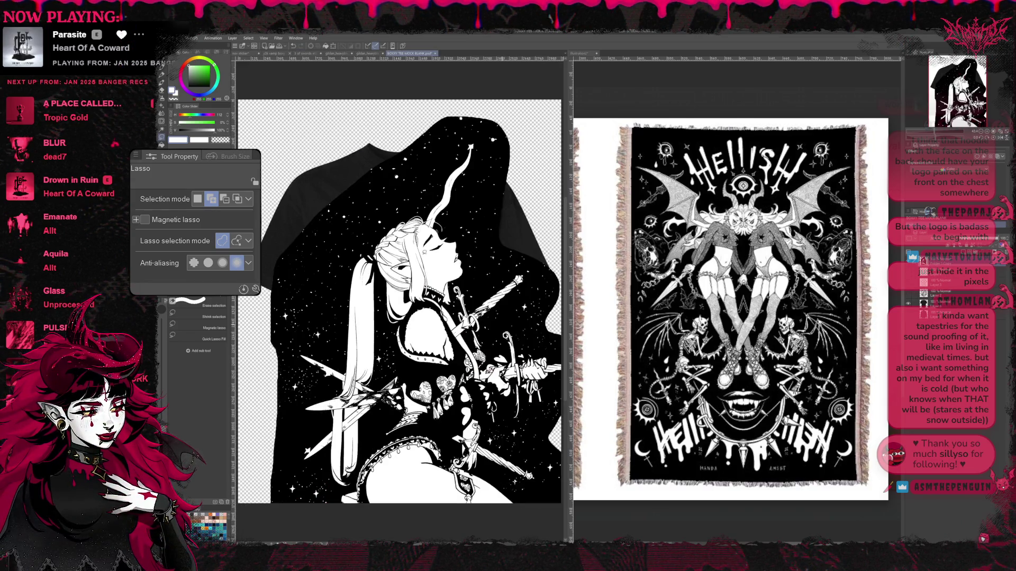
key(ctrl+t)
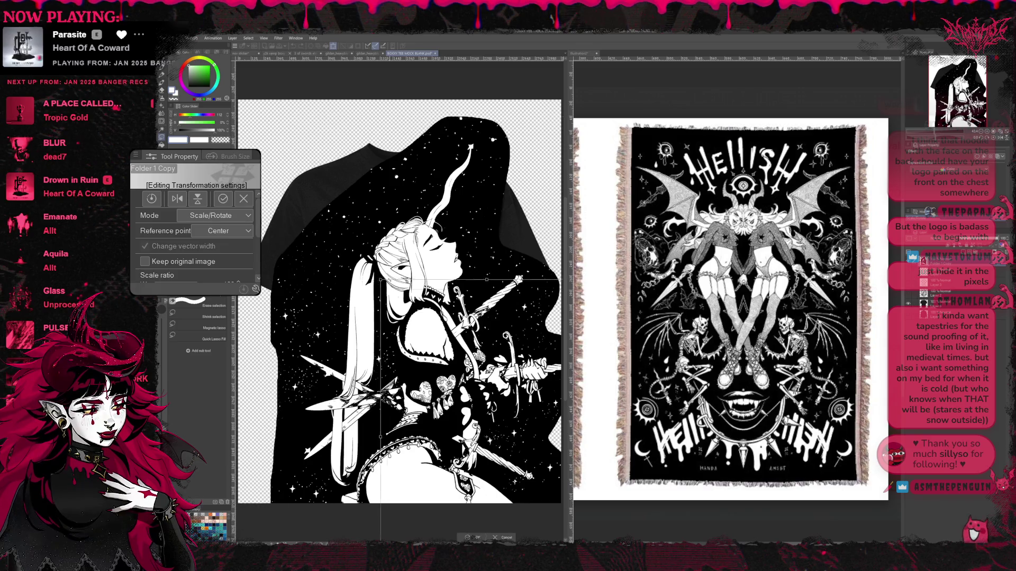
mouse_move(280, 121)
mouse_down()
mouse_move(358, 238)
mouse_move(347, 213)
mouse_up()
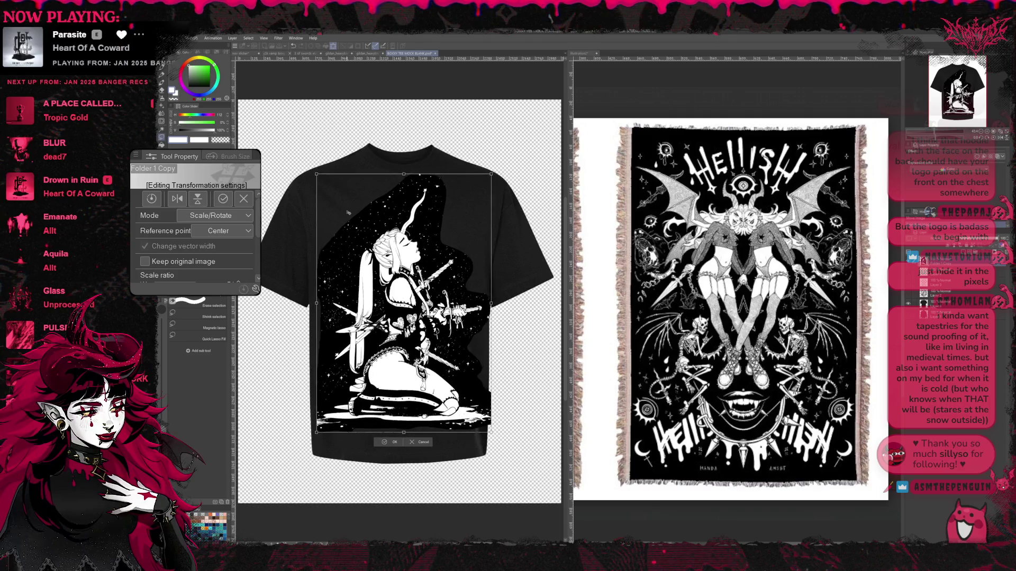
key(Return)
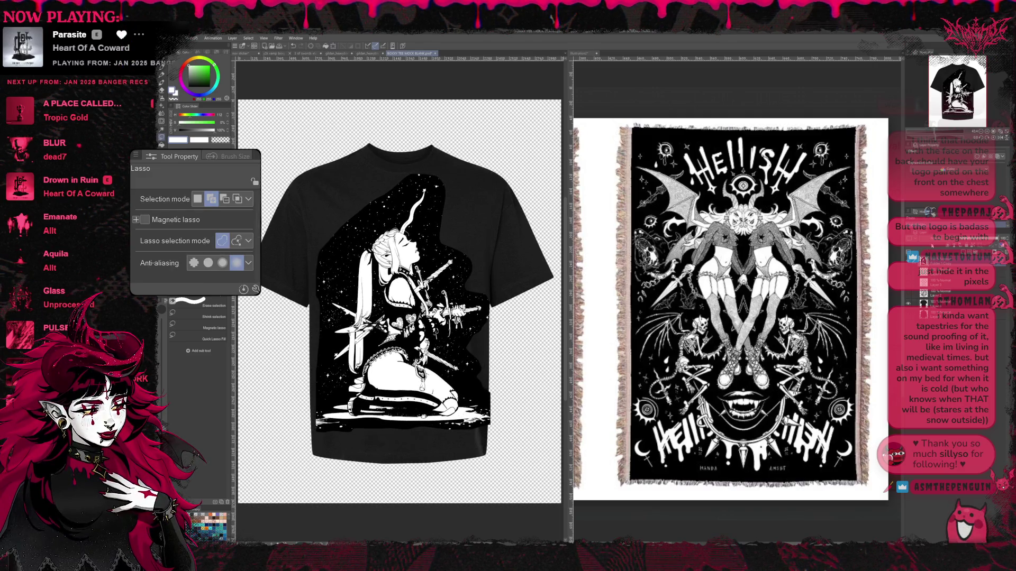
key(ctrl+z)
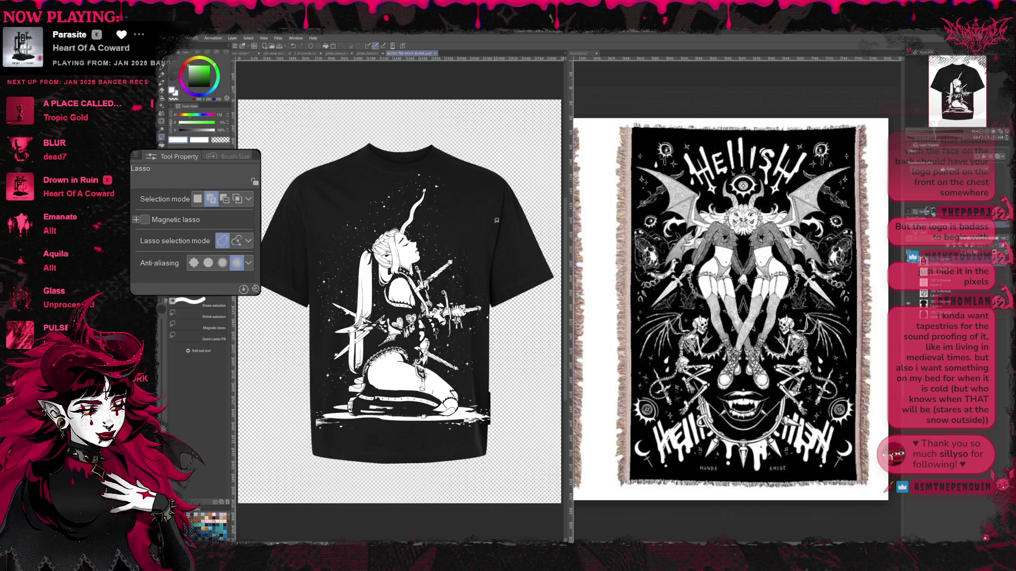
Step: Transform the artwork again, nudging it up and right and resizing it on the shirt front
key(ctrl+t)
drag(468, 196, 461, 214)
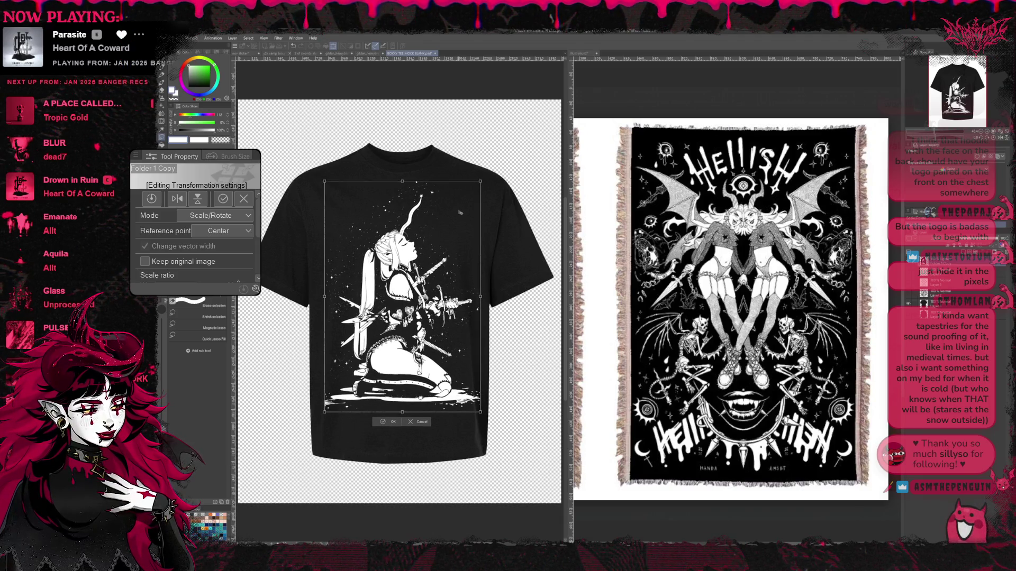
drag(459, 213, 464, 205)
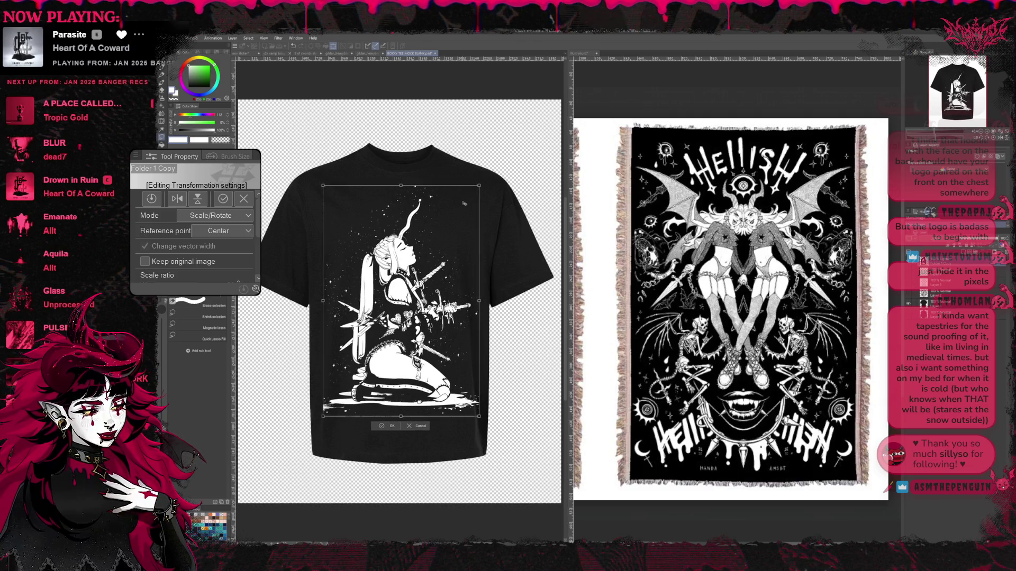
key(Return)
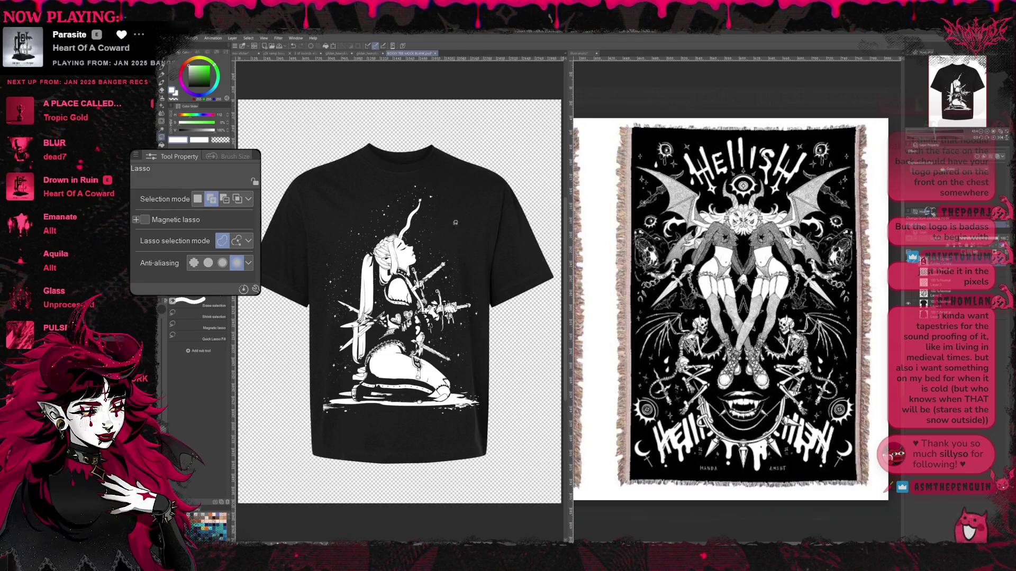
key(e)
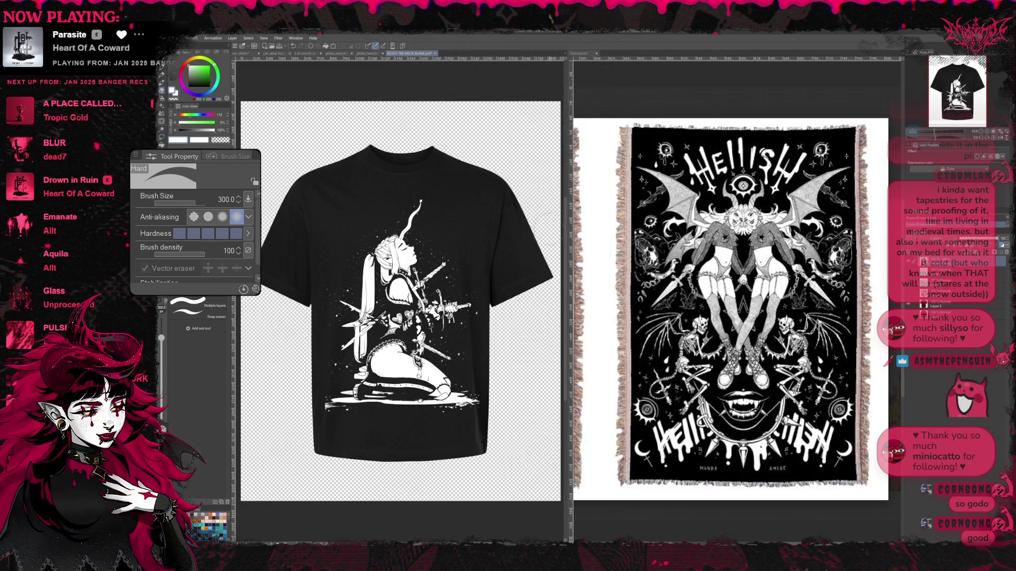
Step: Drag the artwork slightly up and right on the shirt and commit the move
key(ctrl+t)
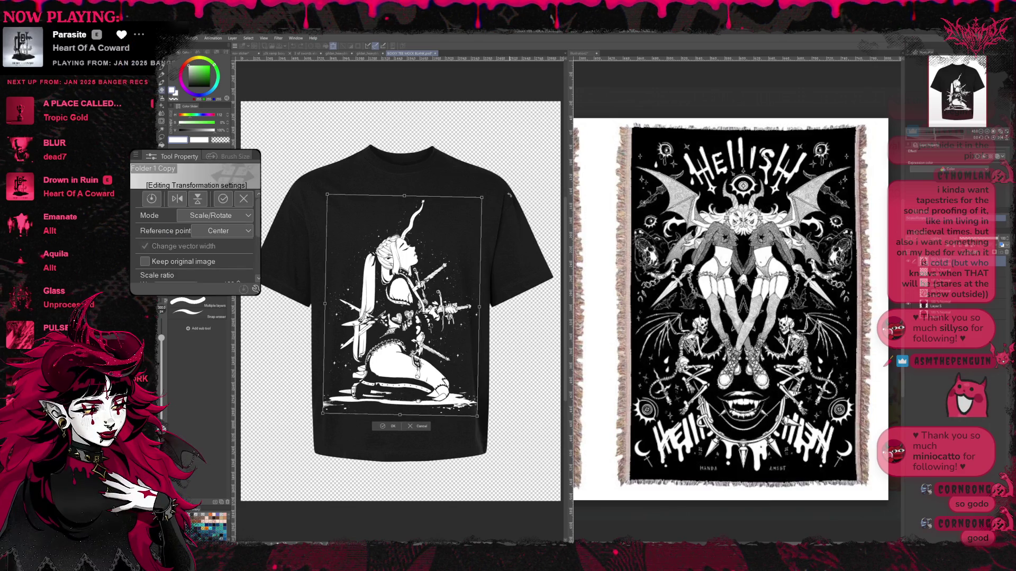
drag(456, 239, 454, 236)
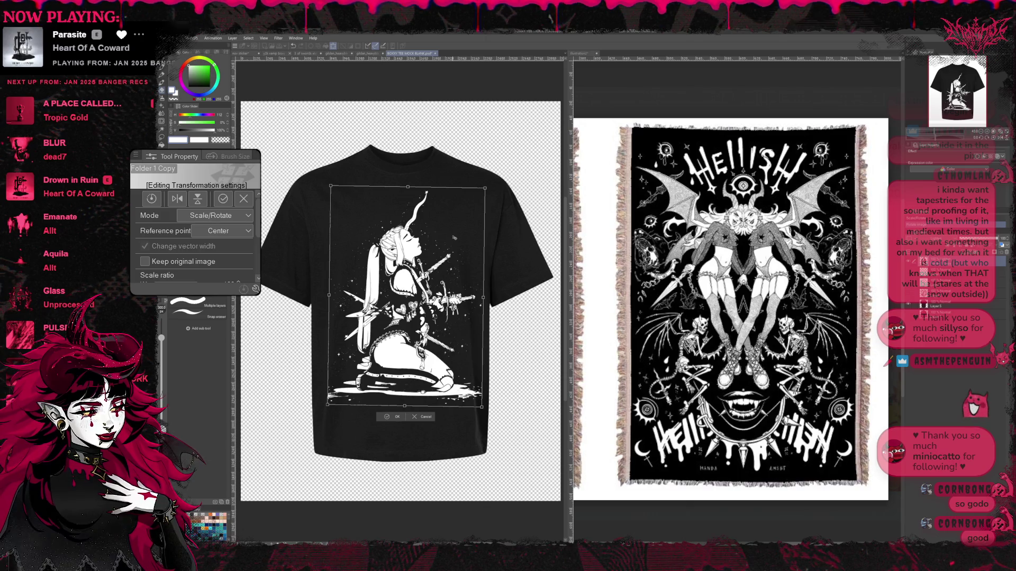
drag(453, 239, 453, 240)
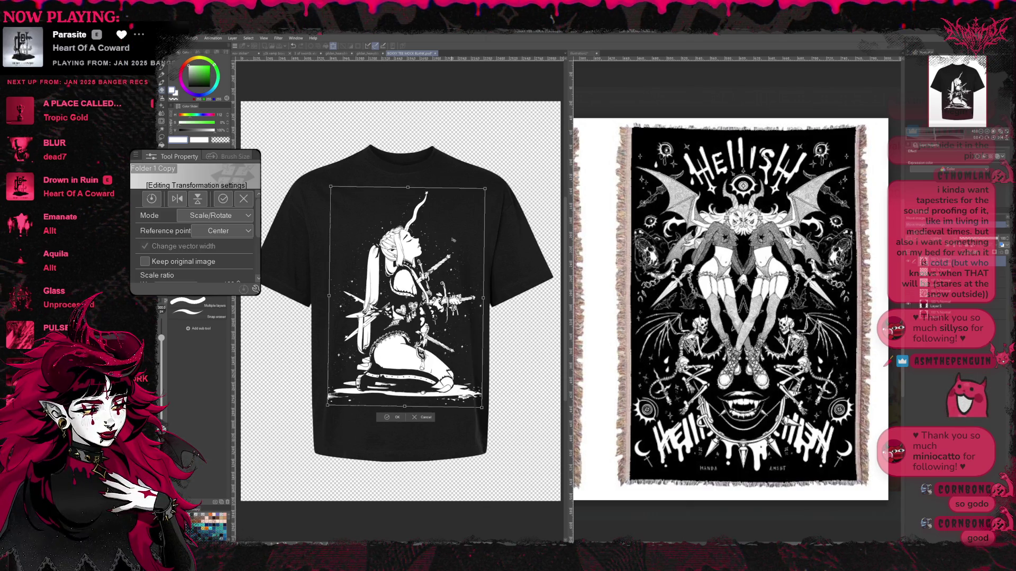
key(Return)
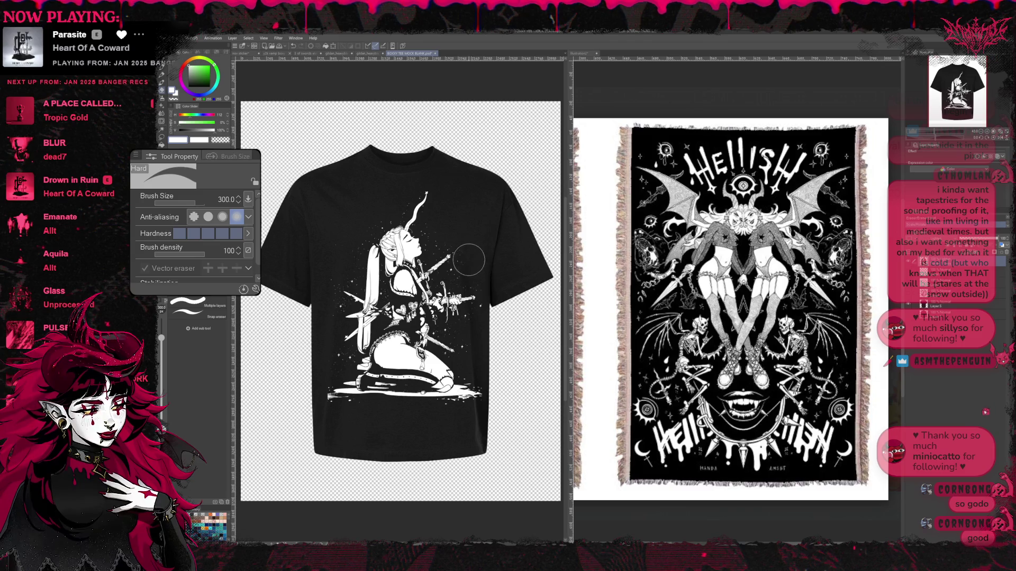
Step: Nudge the artwork with arrow keys, mostly downward and slightly left, and commit
key(ctrl+t)
key(Up)
key(Up)
key(Up)
key(Right)
key(Right)
key(Right)
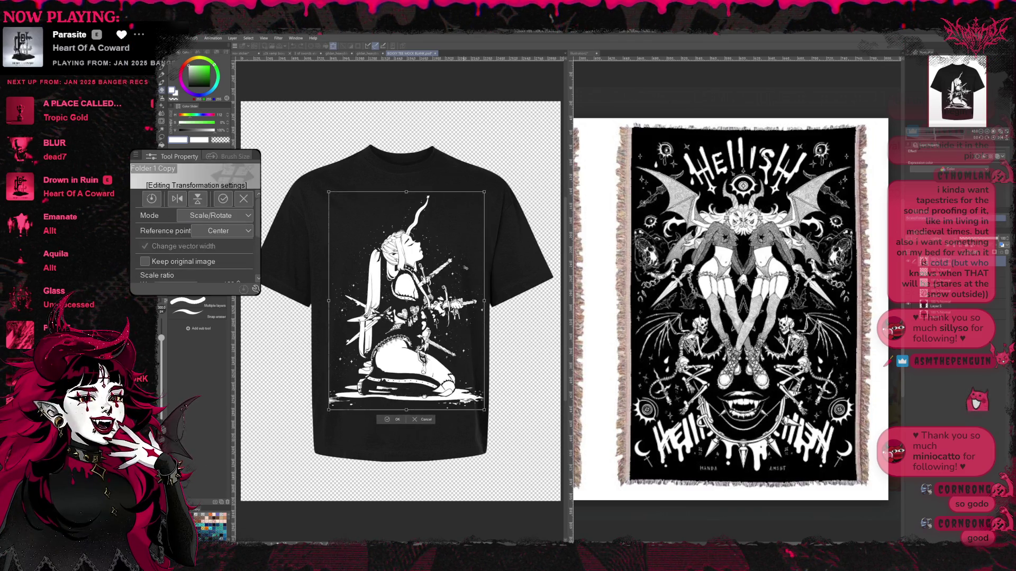
key(Up)
key(Up)
key(Up)
key(Up)
key(Up)
key(Up)
key(Up)
key(Up)
key(Up)
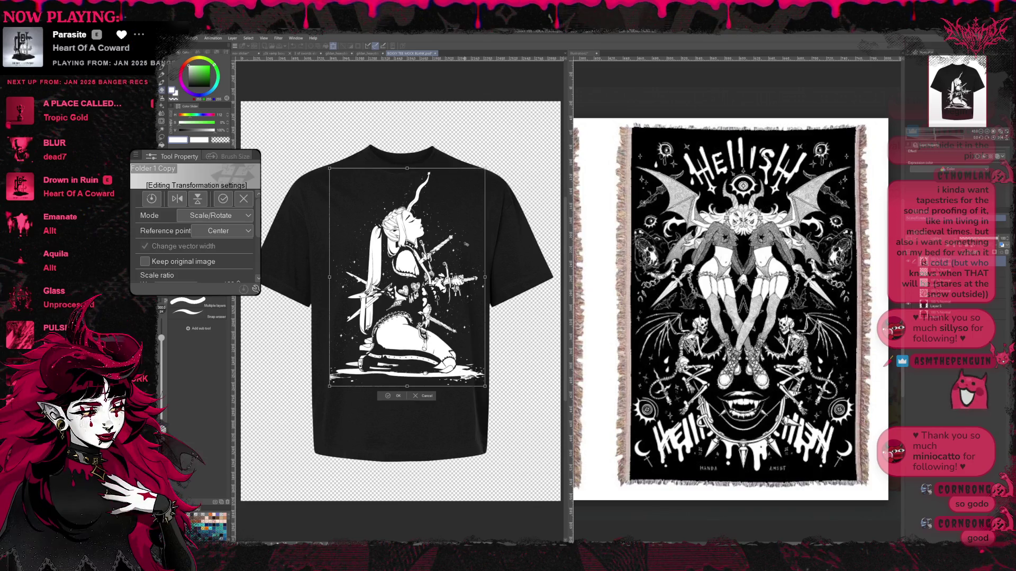
key(Down)
key(Down)
key(Down)
key(Down)
key(Down)
key(Down)
key(Down)
key(Down)
key(Down)
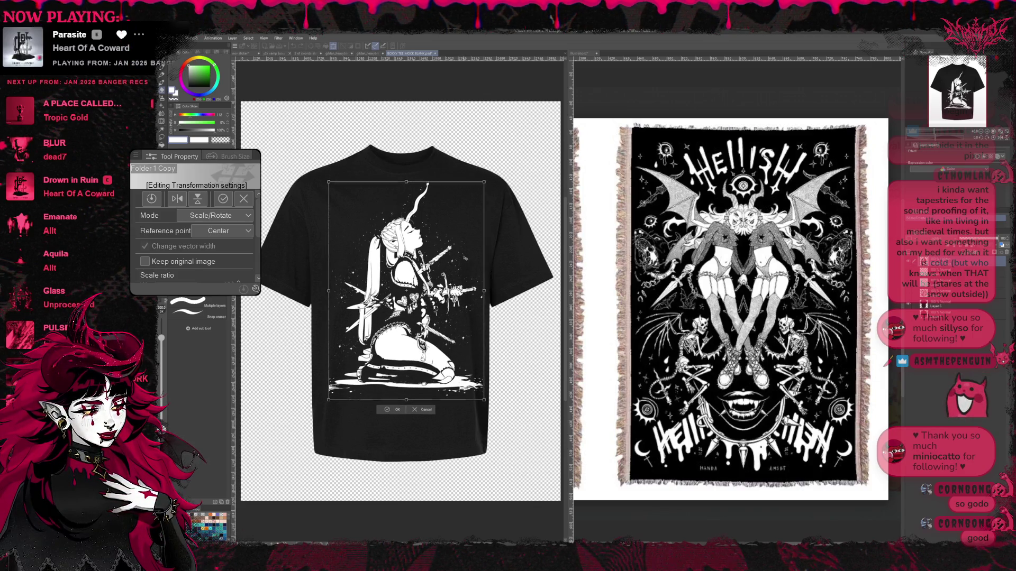
key(Down)
key(Down)
key(Down)
key(Down)
key(Down)
key(Left)
key(Left)
key(Down)
key(Down)
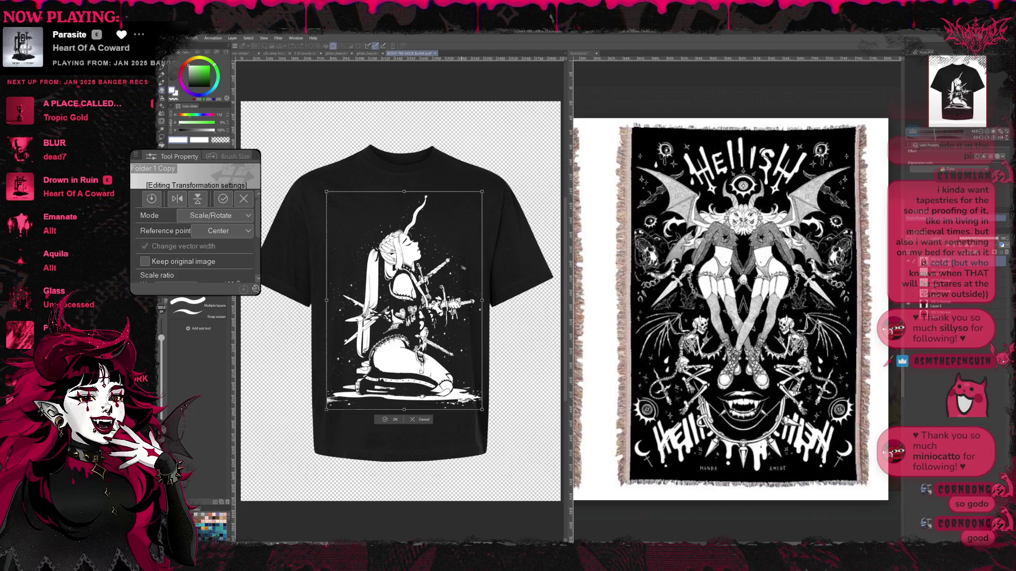
key(Down)
key(Down)
key(Up)
key(Up)
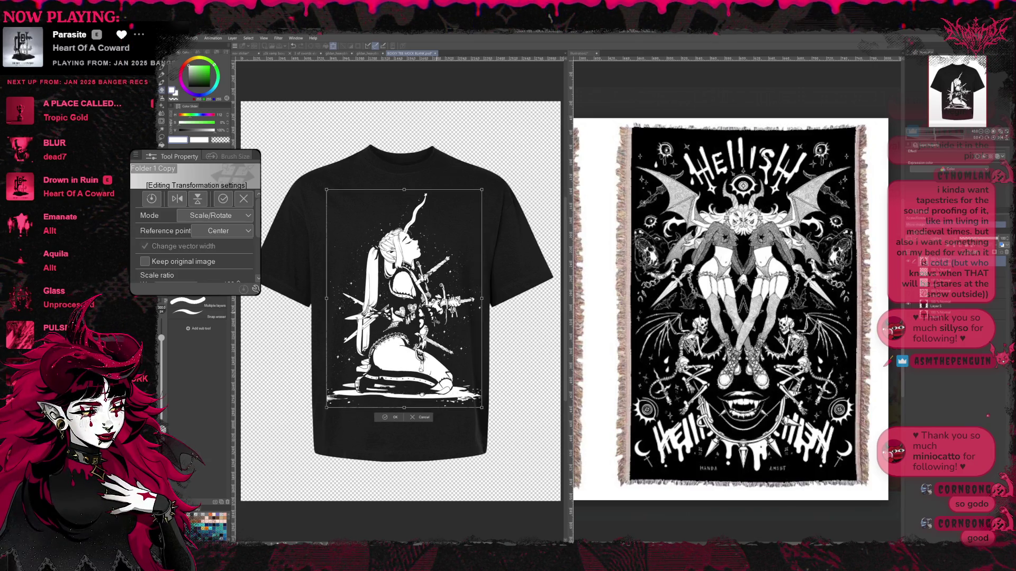
key(Return)
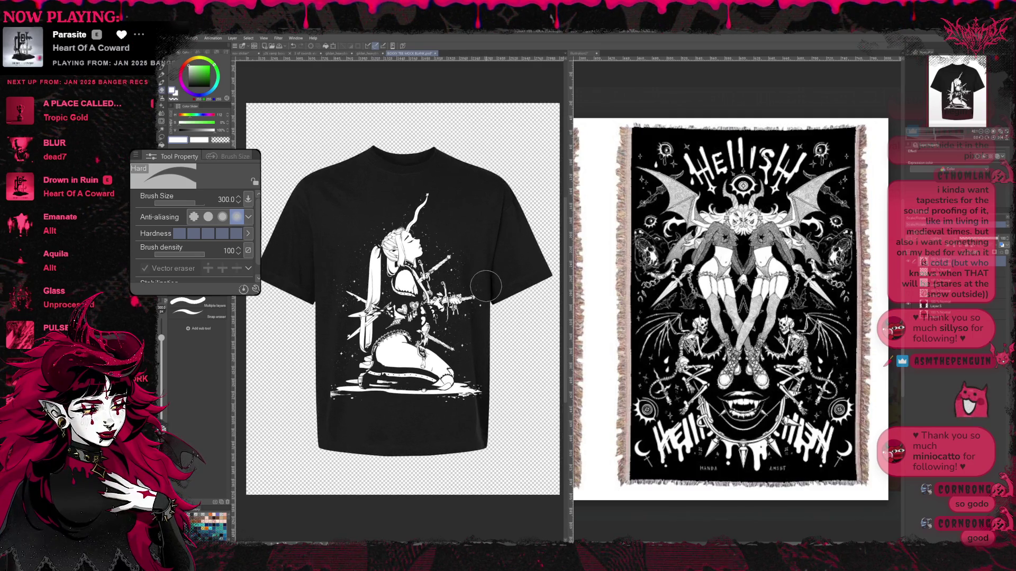
Step: Make a final arrow-key adjustment raising the artwork slightly left, centred on the shirt front
key(ctrl+t)
key(Down)
key(Down)
key(Down)
key(Down)
key(Down)
key(Down)
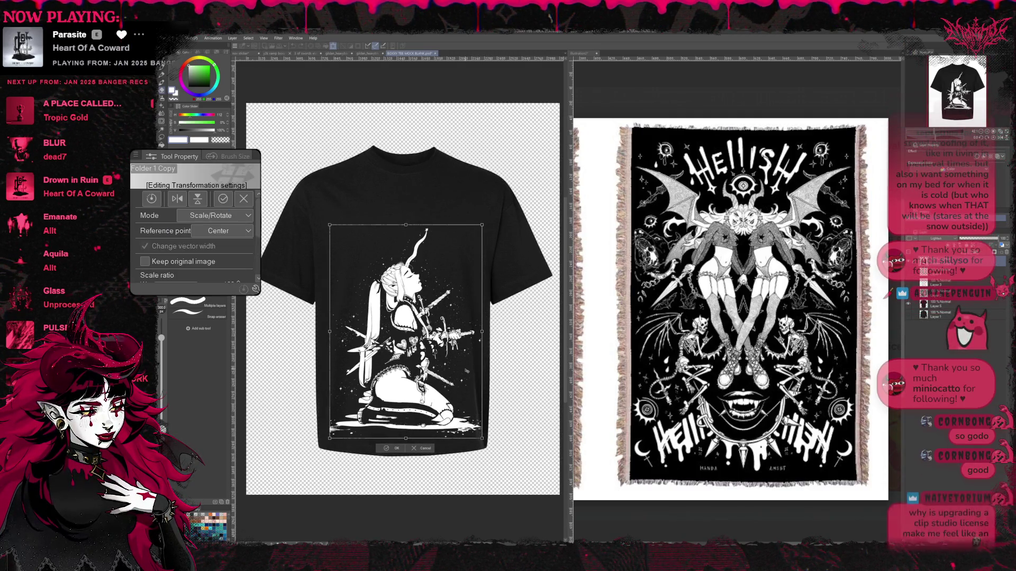
key(Down)
key(Down)
key(Down)
key(Up)
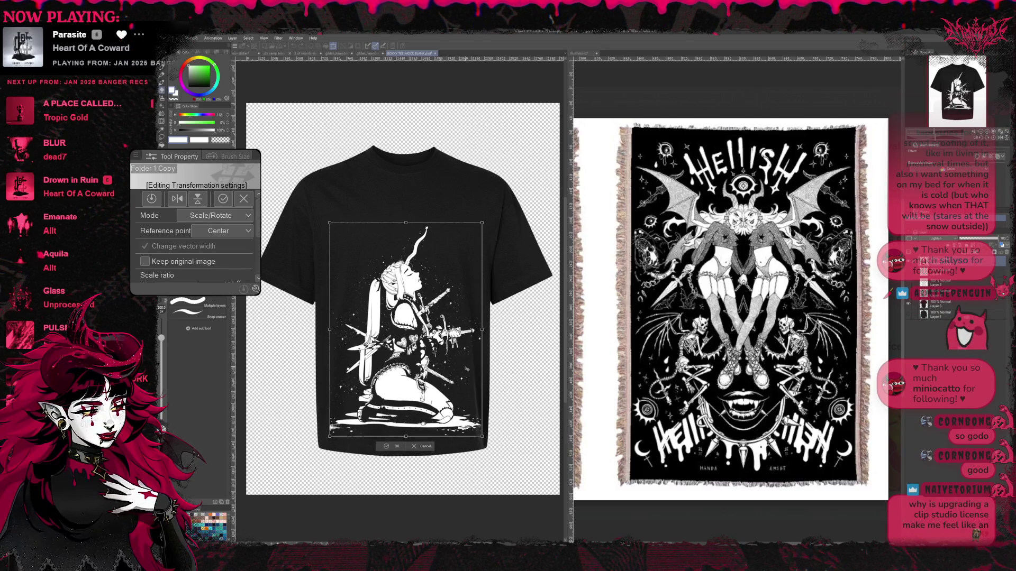
key(Up)
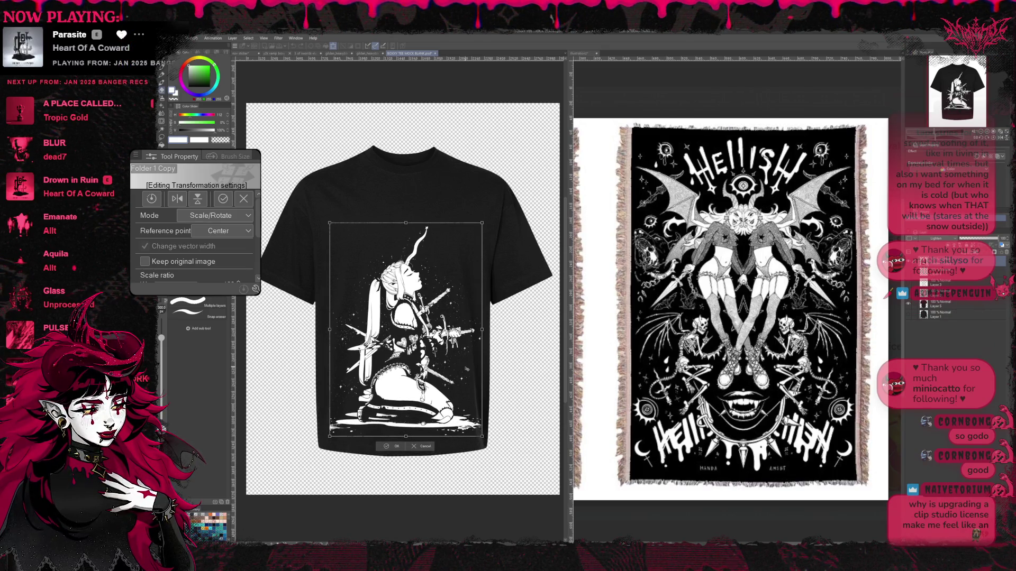
key(Up)
key(Up)
key(Up)
key(Up)
key(Up)
key(Up)
key(Up)
key(Up)
key(Up)
key(Up)
key(Up)
key(Up)
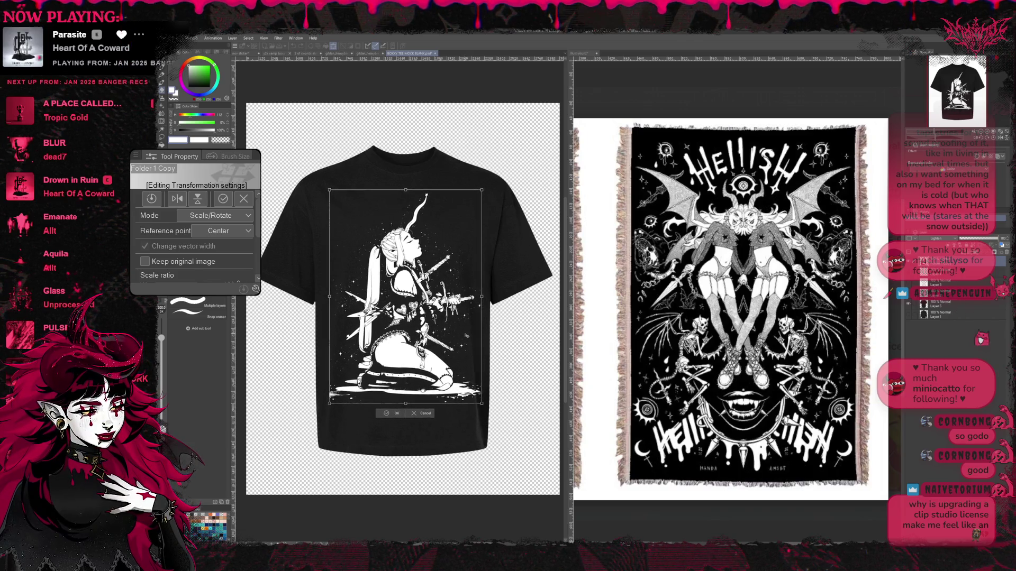
key(Up)
key(Up)
key(Up)
key(Left)
key(Left)
key(Left)
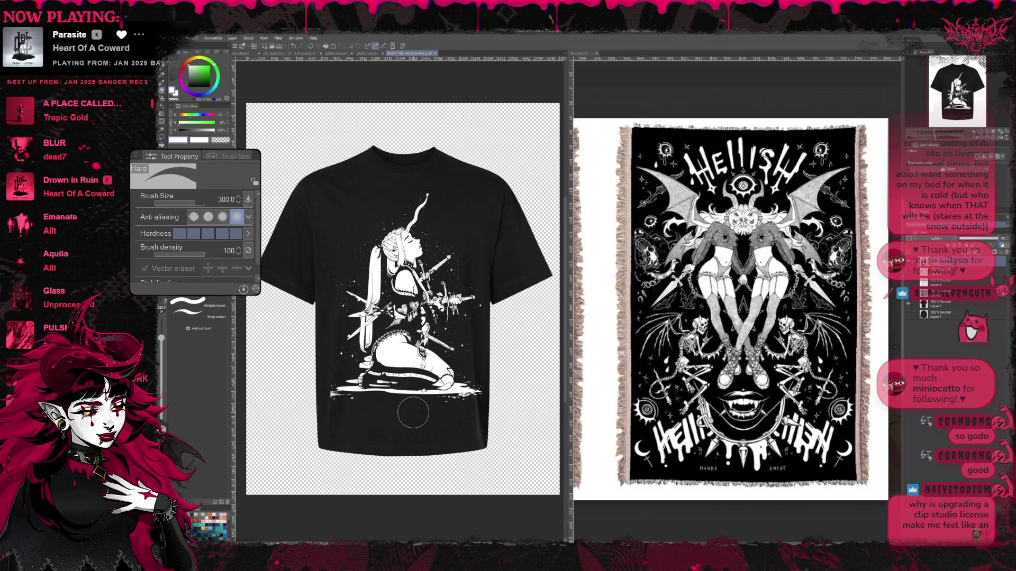
key(Return)
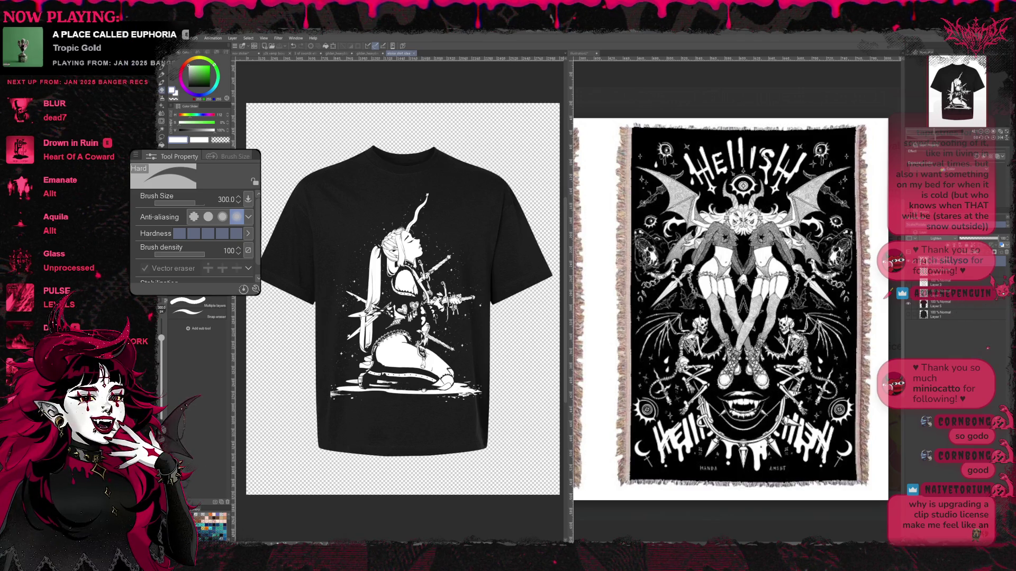
click(384, 53)
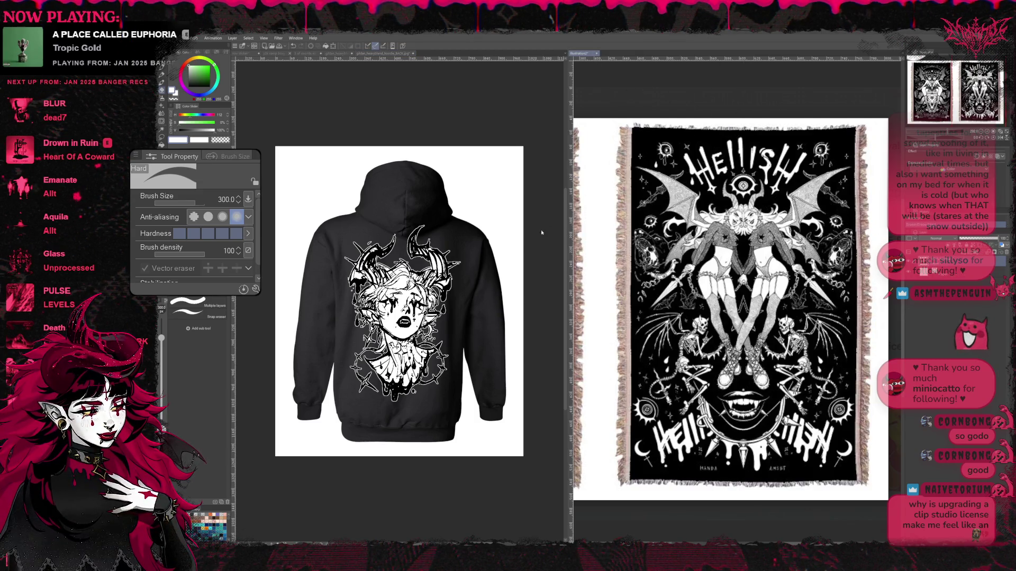
key(ctrl+w)
click(246, 52)
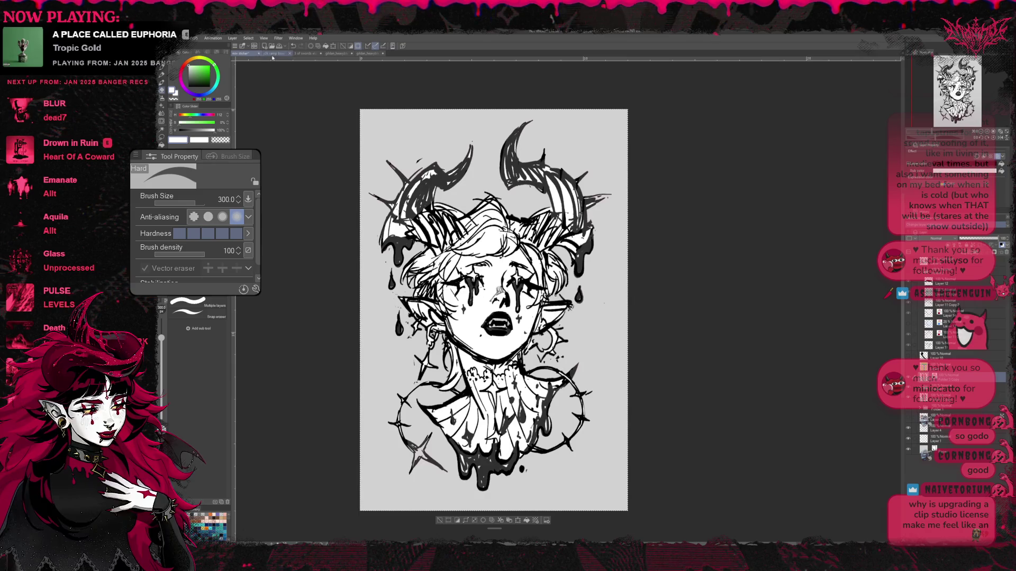
click(284, 54)
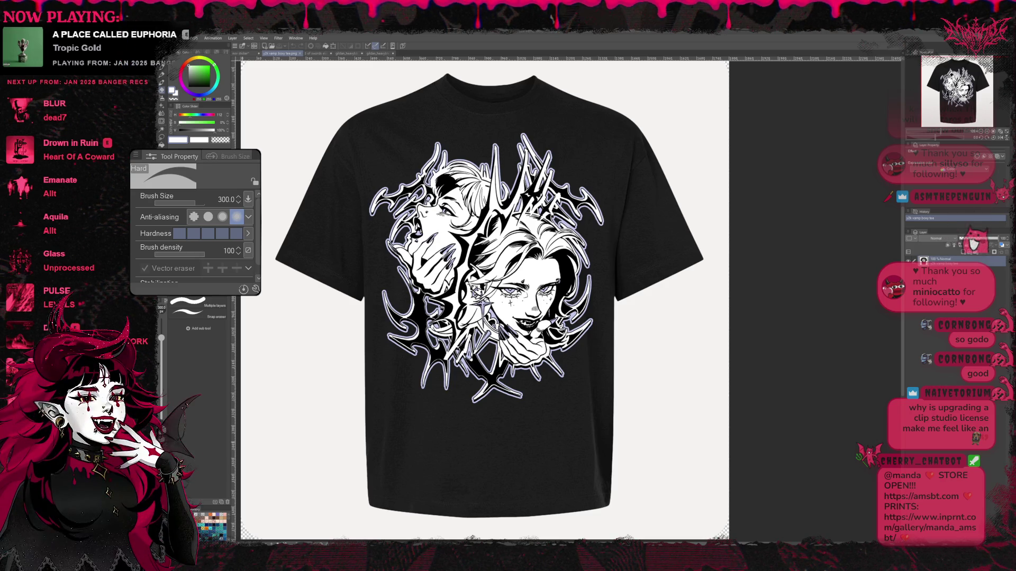
click(301, 52)
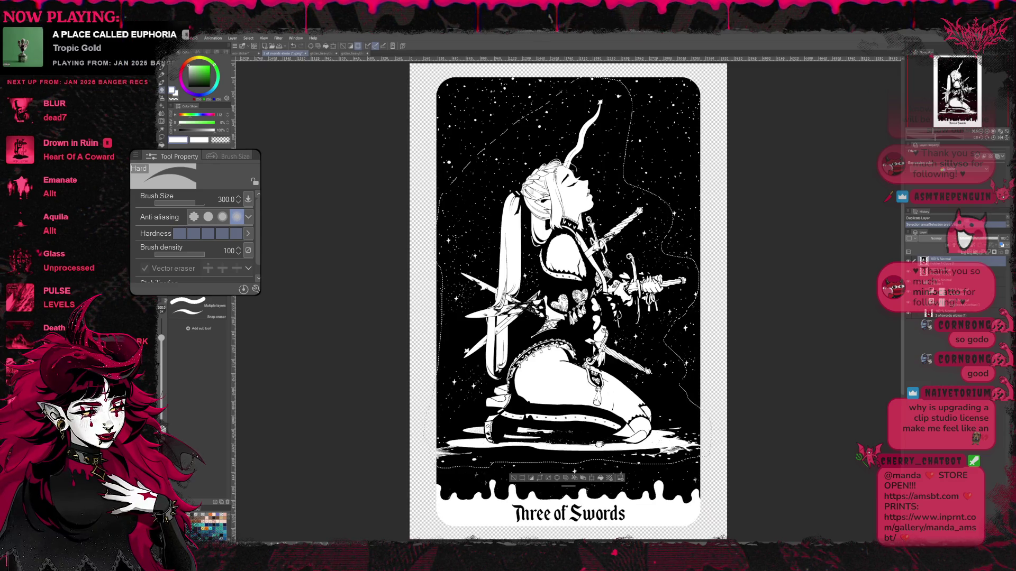
click(274, 52)
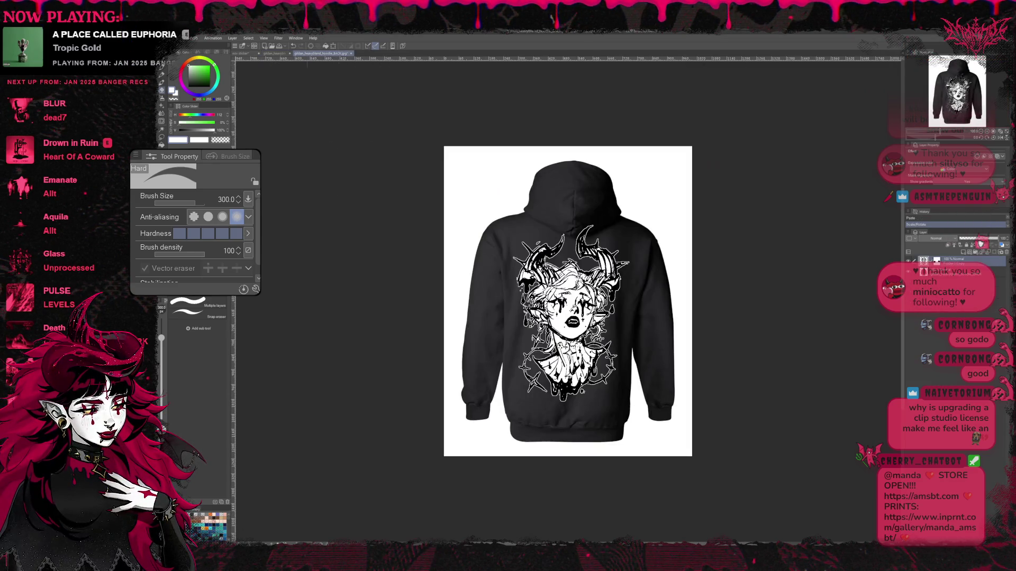
click(318, 53)
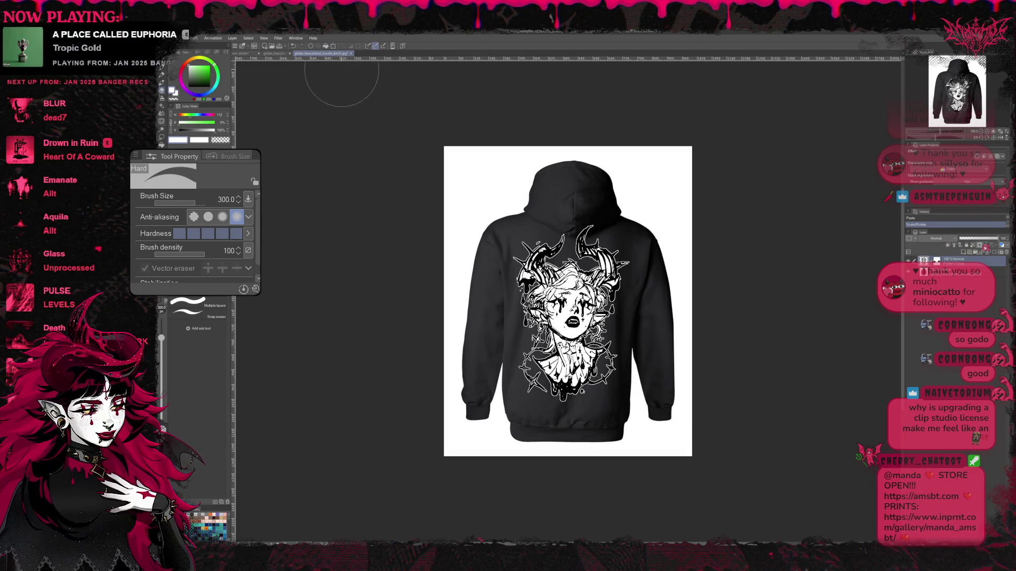
click(275, 53)
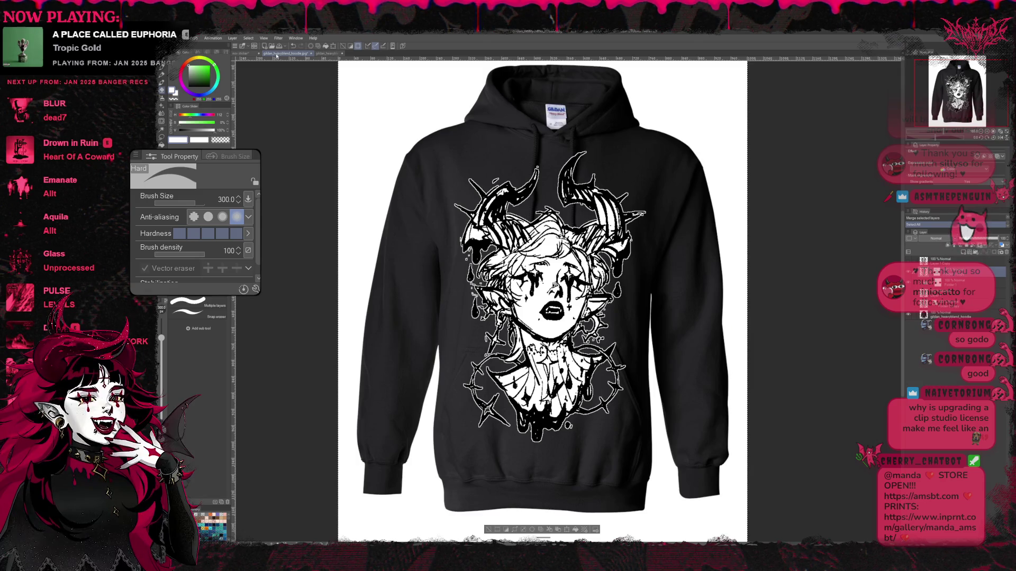
key(ctrl+Tab)
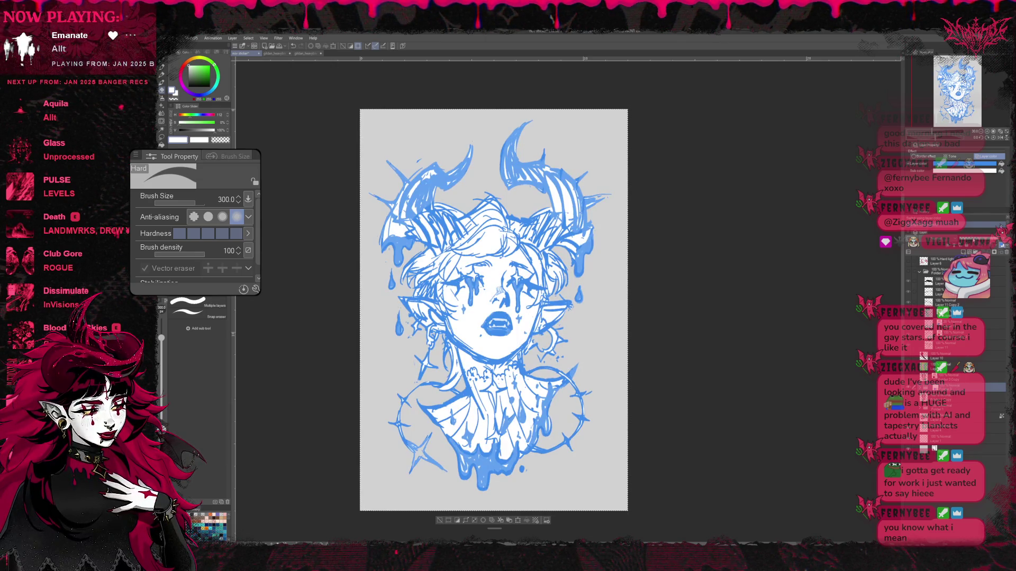
Step: Fade the blue sketch layer to a pale wash and reveal the red line-art and face layers
drag(996, 163, 964, 162)
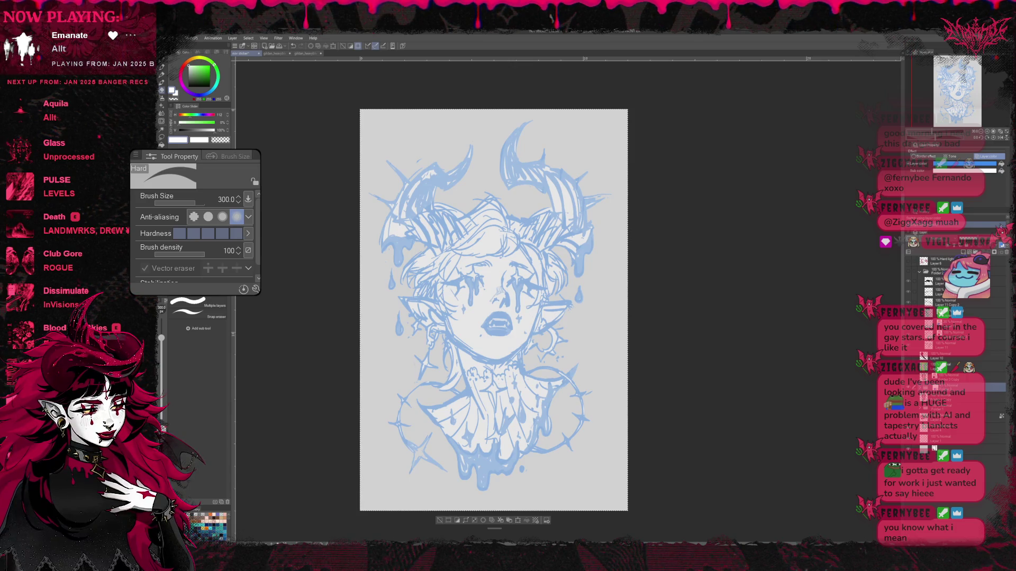
click(908, 273)
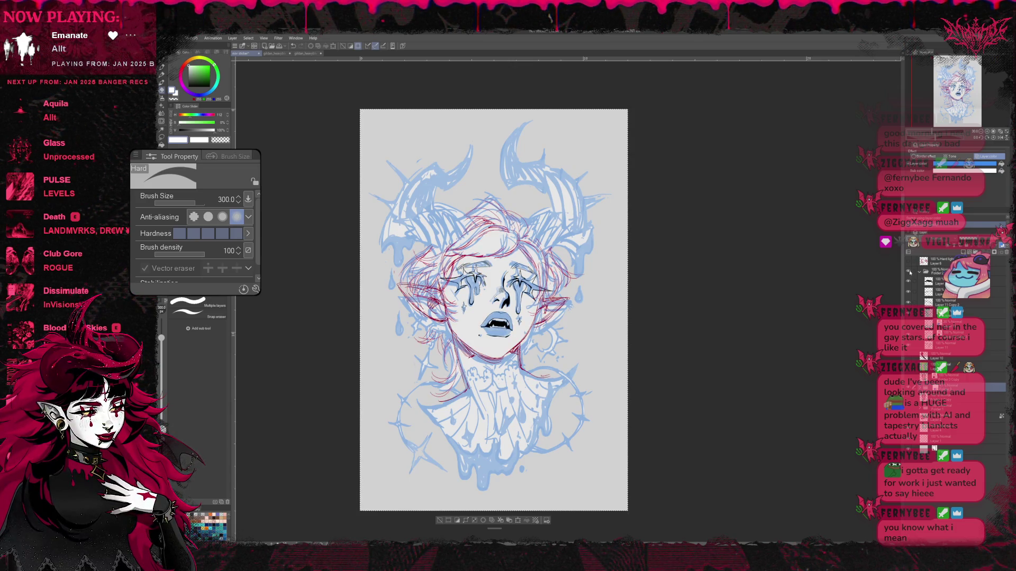
drag(984, 163, 953, 163)
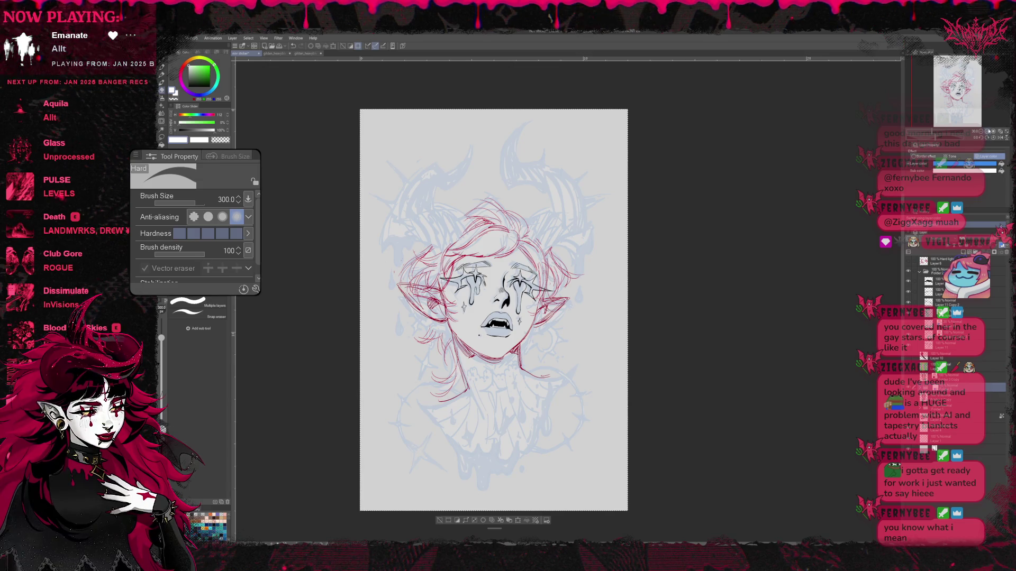
scroll(568, 299, up, 1)
scroll(568, 299, up, 2)
drag(587, 302, 662, 328)
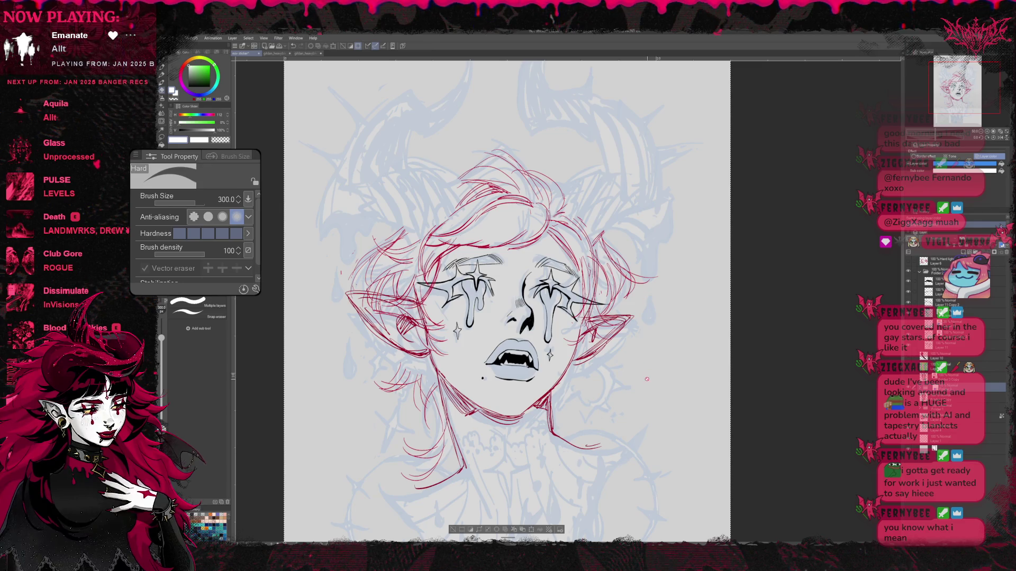
Step: On the red sketch layer, lasso the left ear lines and reshape them with a transform
click(162, 135)
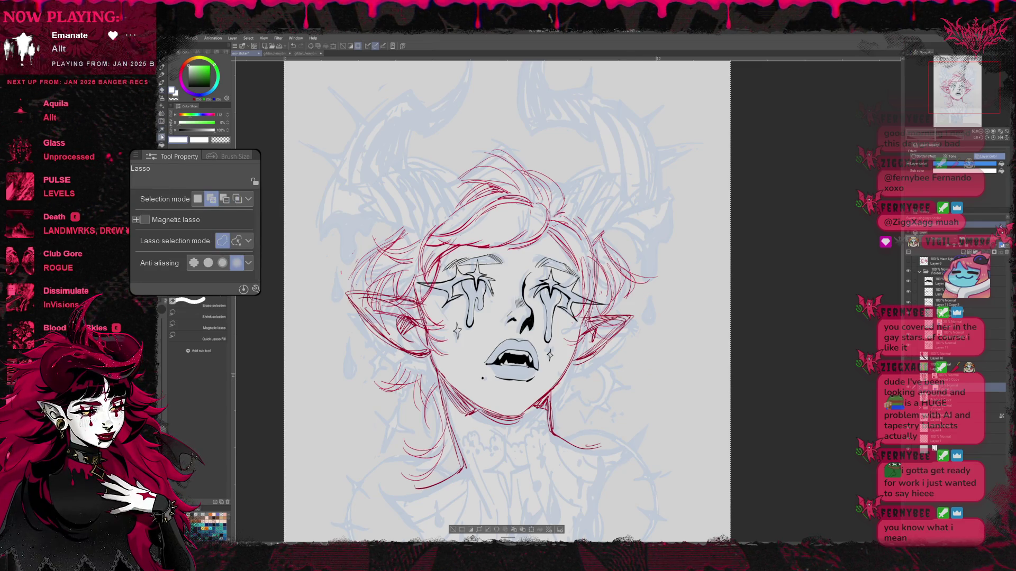
key(alt+])
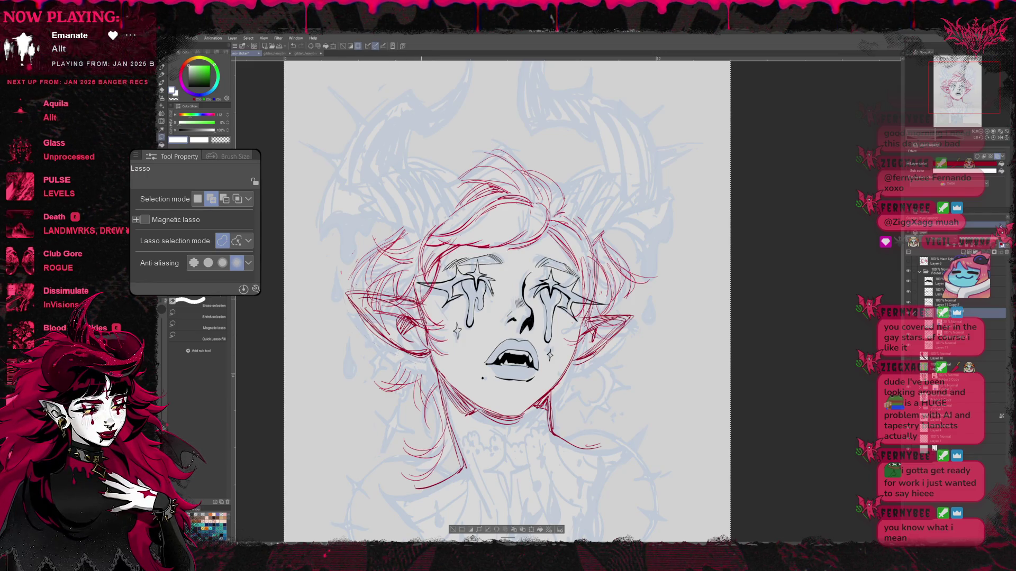
click(453, 531)
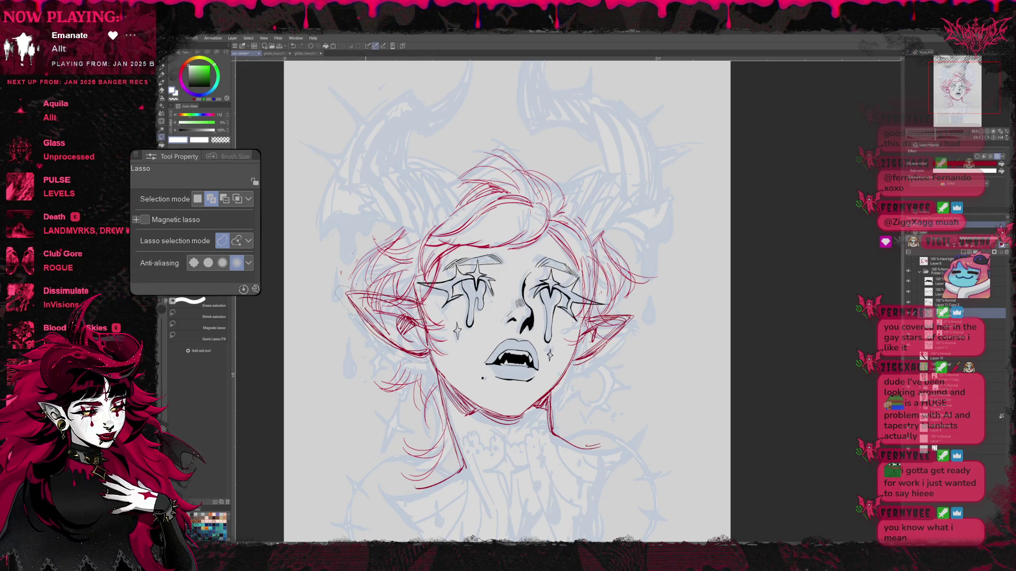
drag(341, 290, 429, 365)
key(ctrl+t)
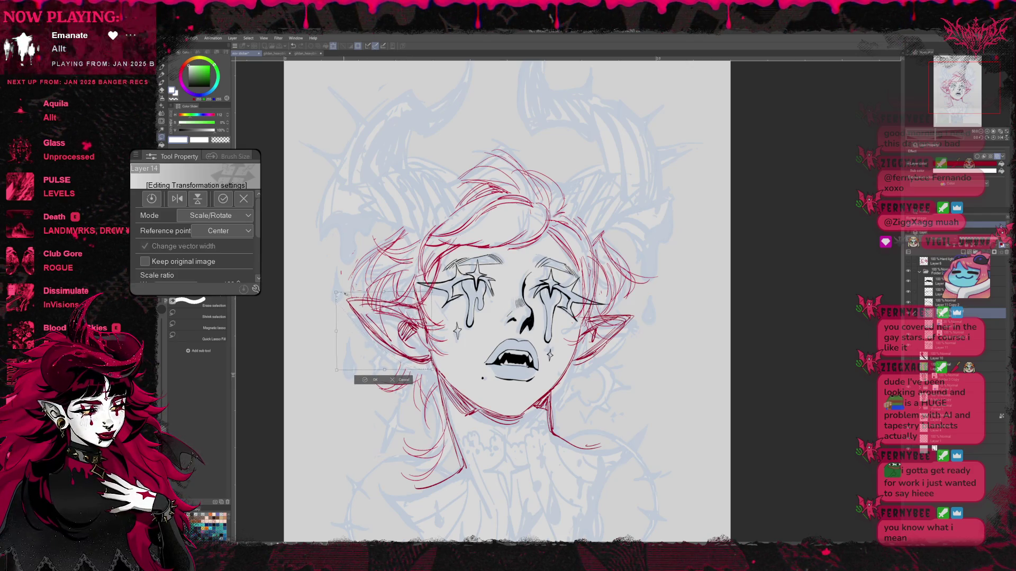
drag(338, 293, 339, 289)
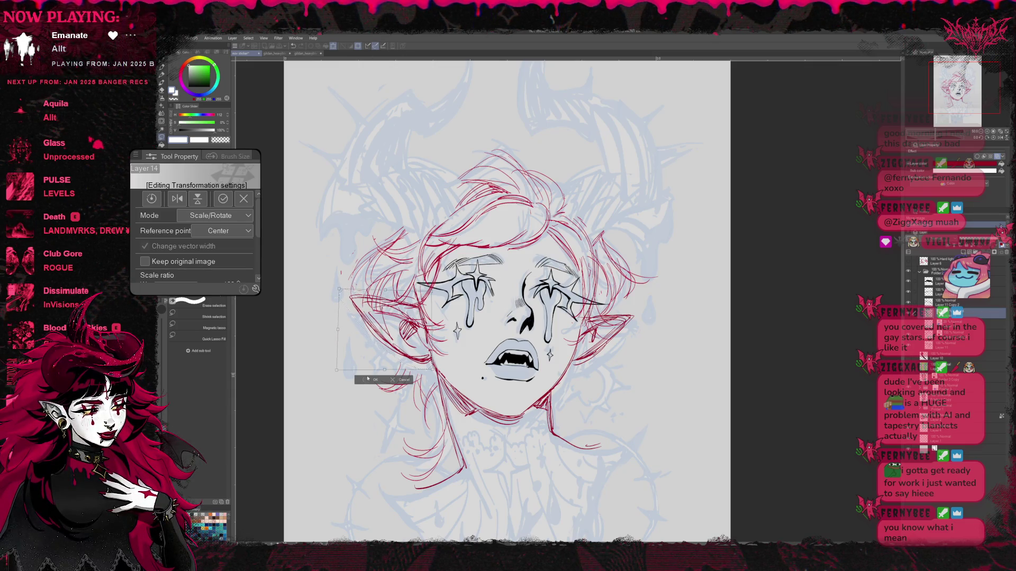
key(Return)
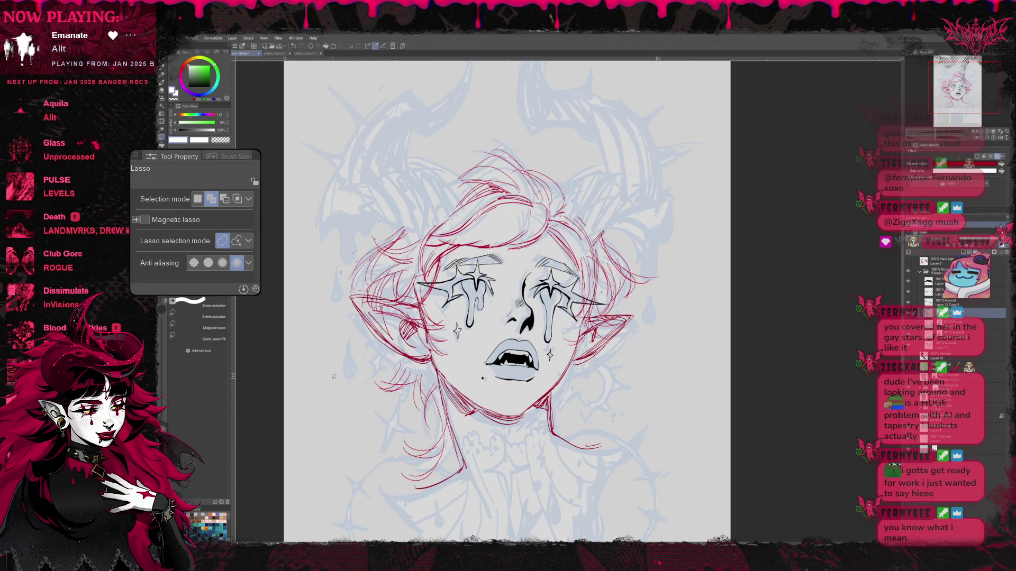
Step: Hide the blue sketch layer, leaving only the red head sketch and inked face
drag(649, 338, 658, 372)
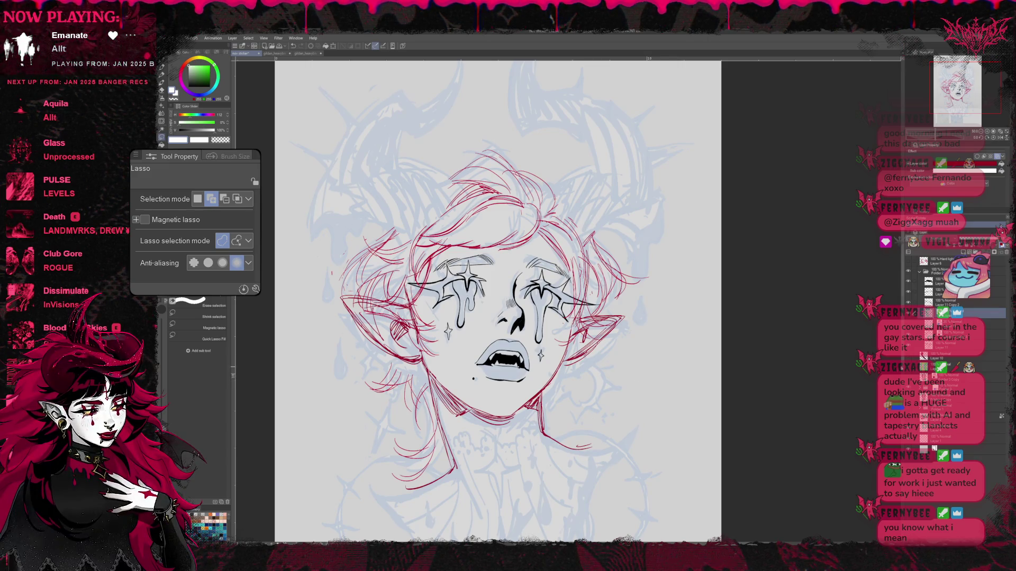
click(909, 355)
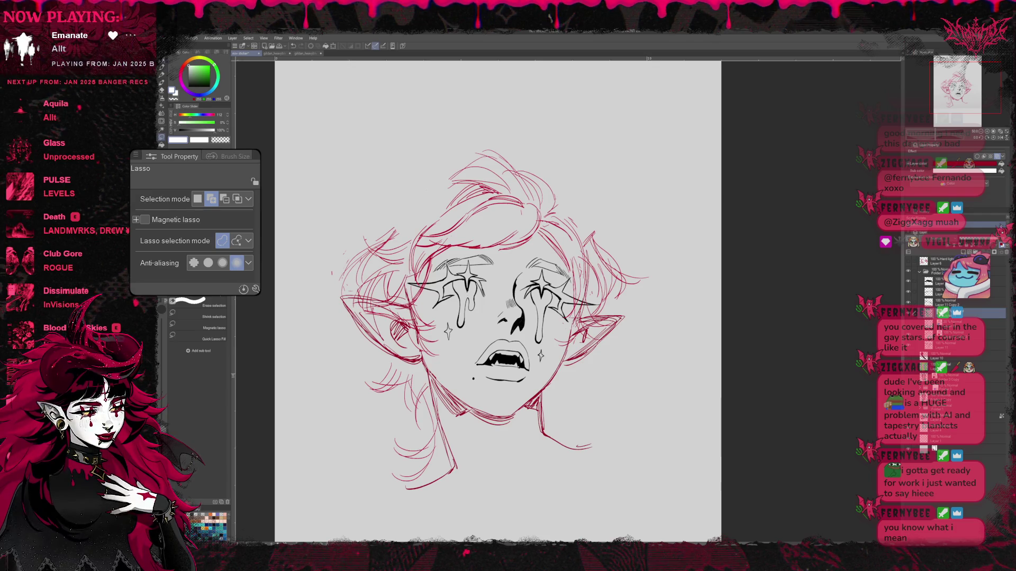
Step: With the watercolour brush, build up soft pink shading on the left and right hair
key(p)
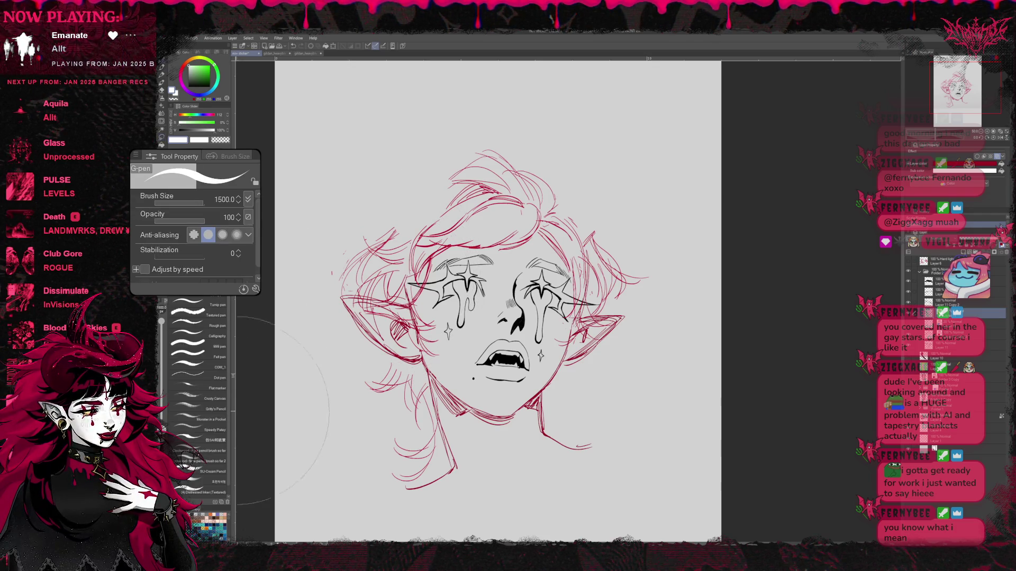
key(b)
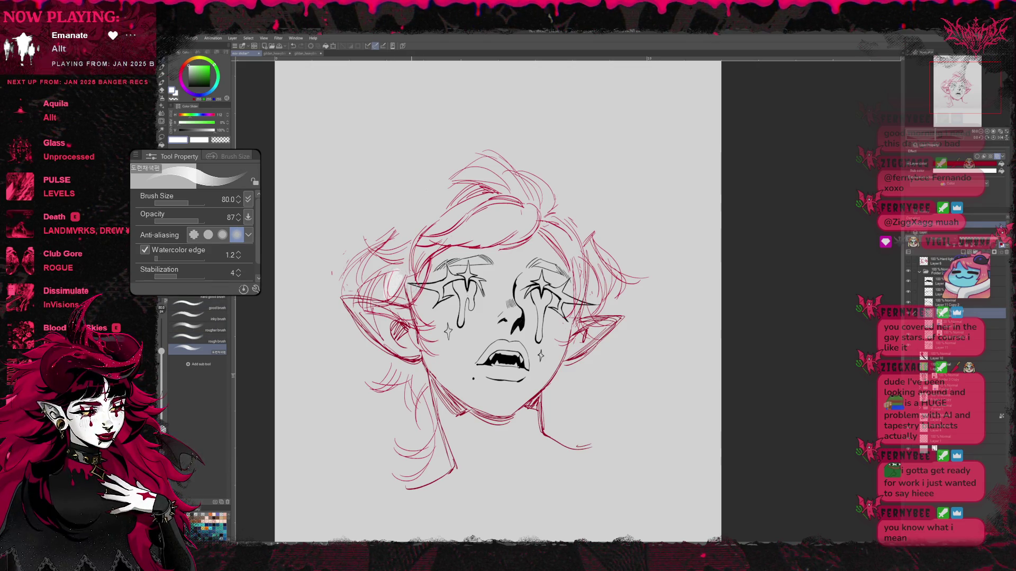
key(x)
mouse_move(389, 302)
mouse_down()
mouse_move(389, 274)
mouse_move(400, 277)
mouse_up()
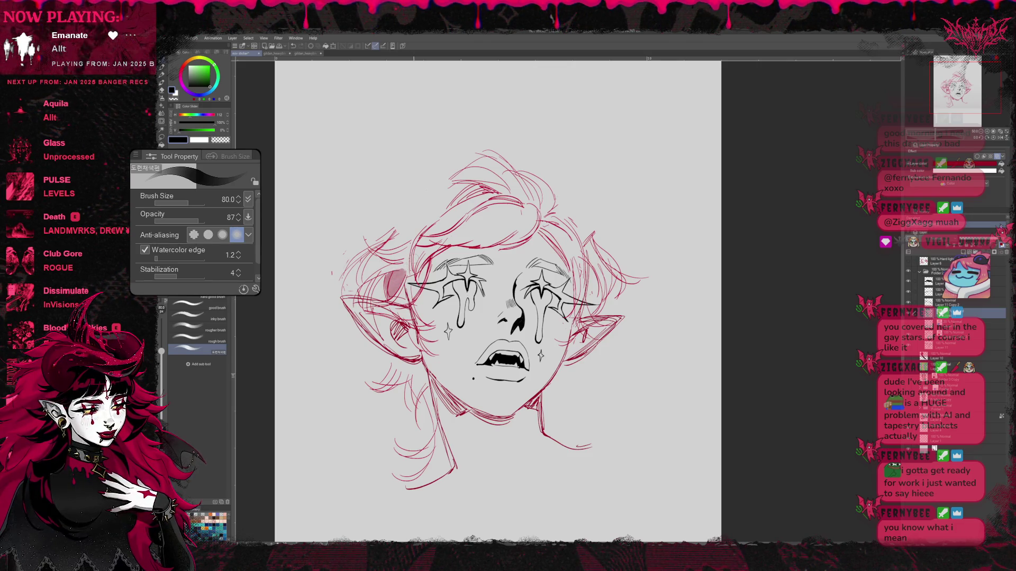
drag(589, 300, 589, 267)
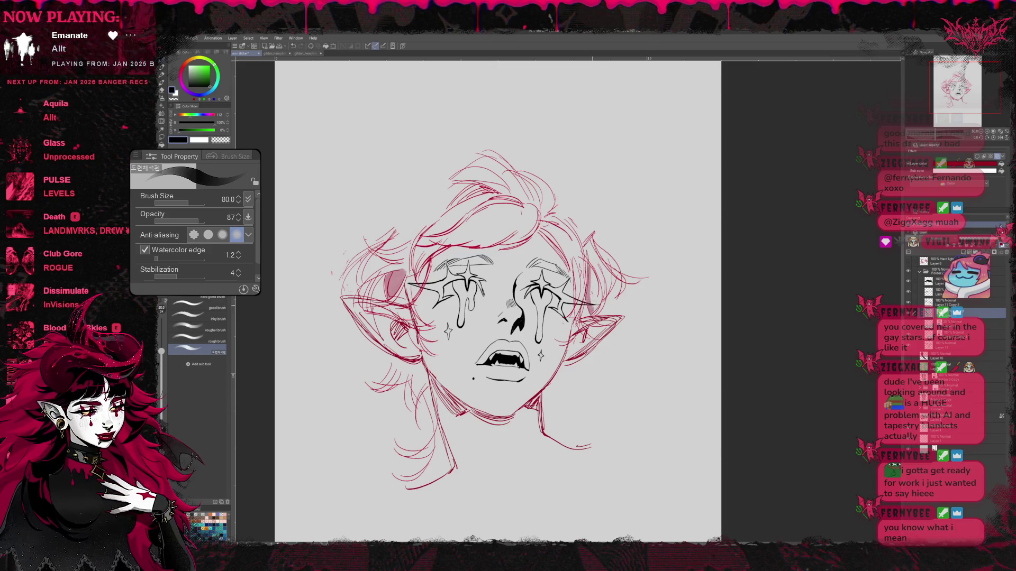
drag(599, 311, 594, 257)
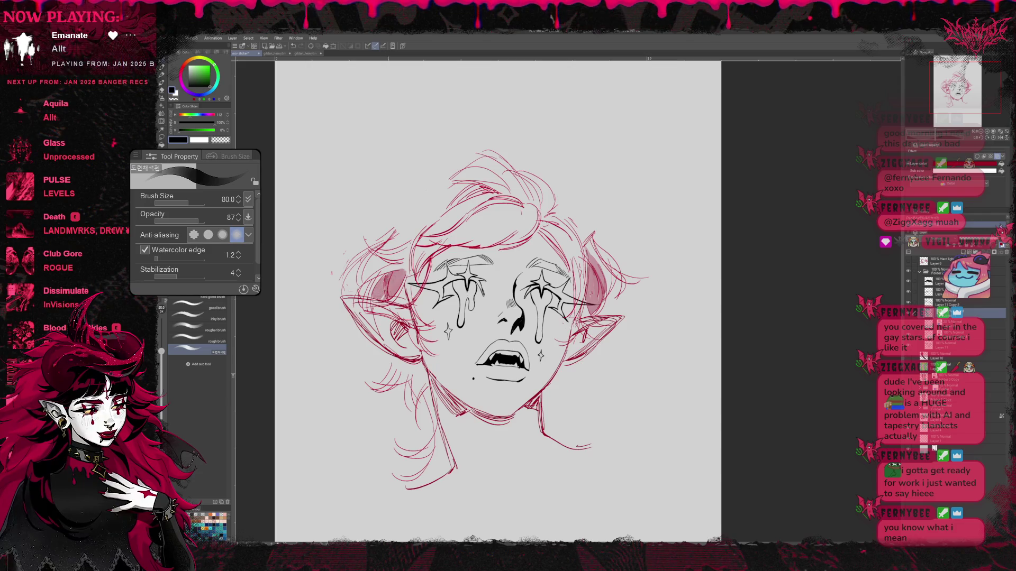
drag(373, 290, 387, 256)
drag(368, 295, 369, 279)
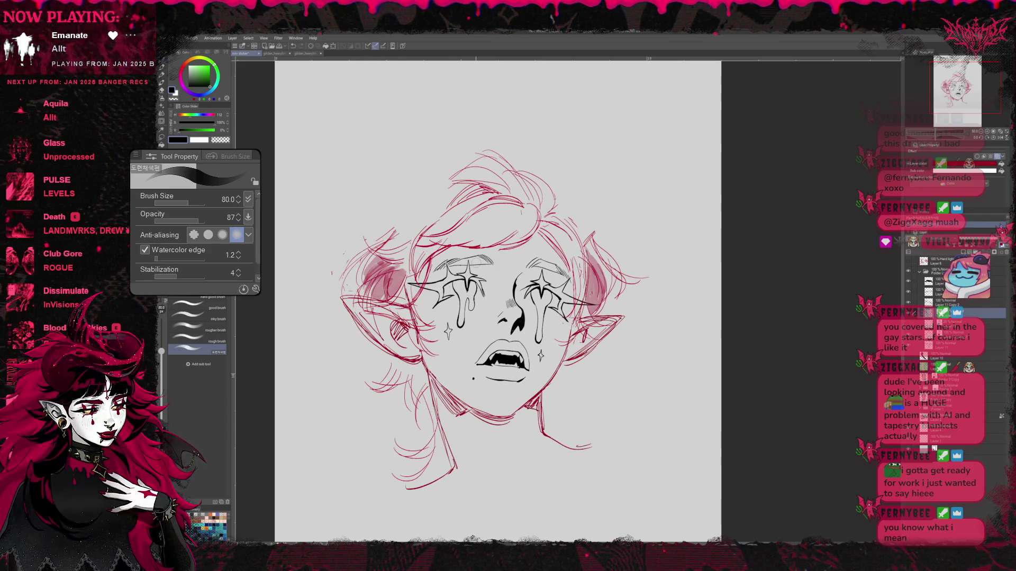
Step: Shade the left side of the neck and the top of the hair in pink
drag(411, 364, 419, 405)
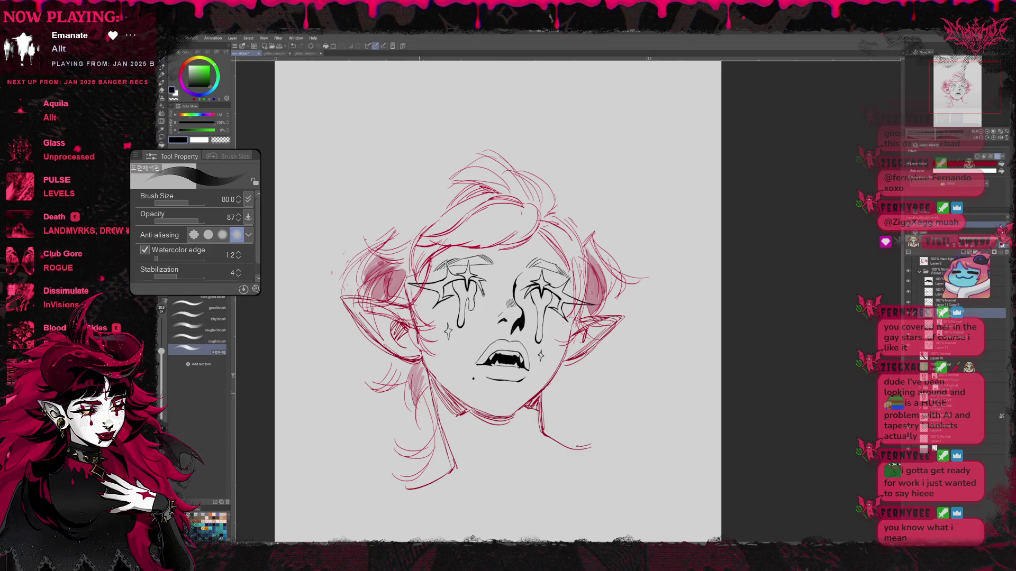
drag(389, 361, 440, 457)
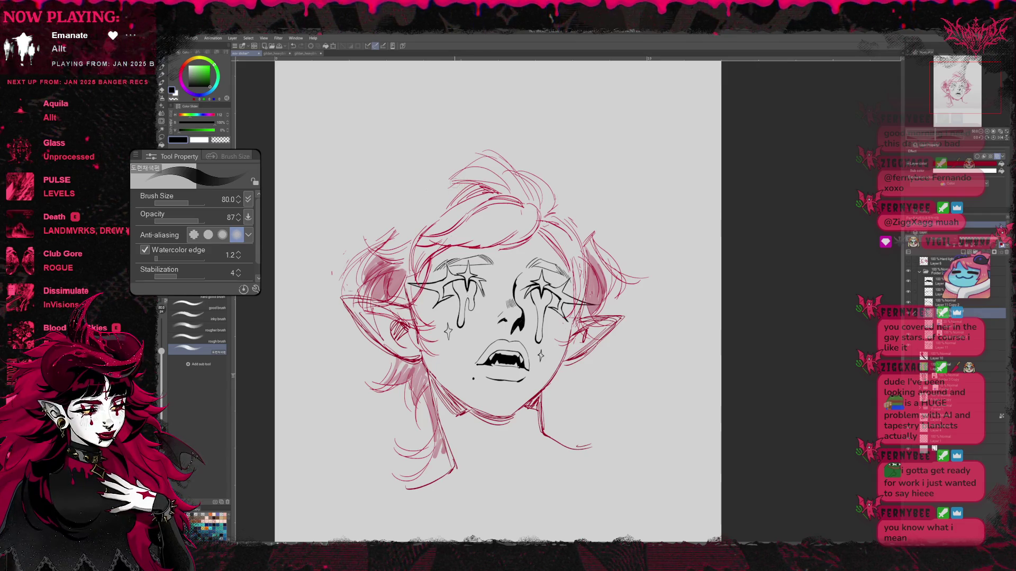
drag(452, 179, 508, 164)
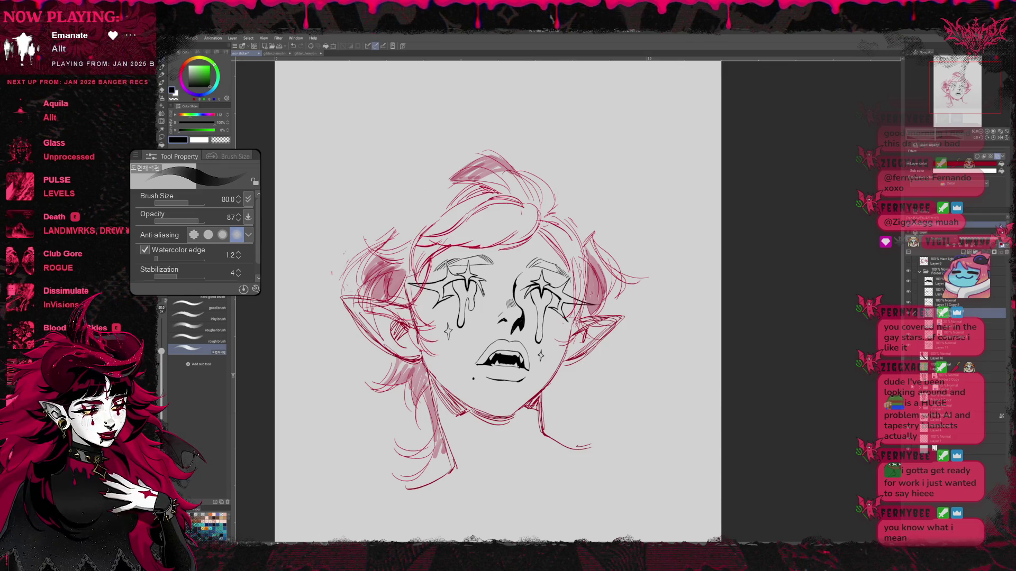
Step: Show the blue rough sketch again and hide the red hair and face outline sketch layers
click(911, 388)
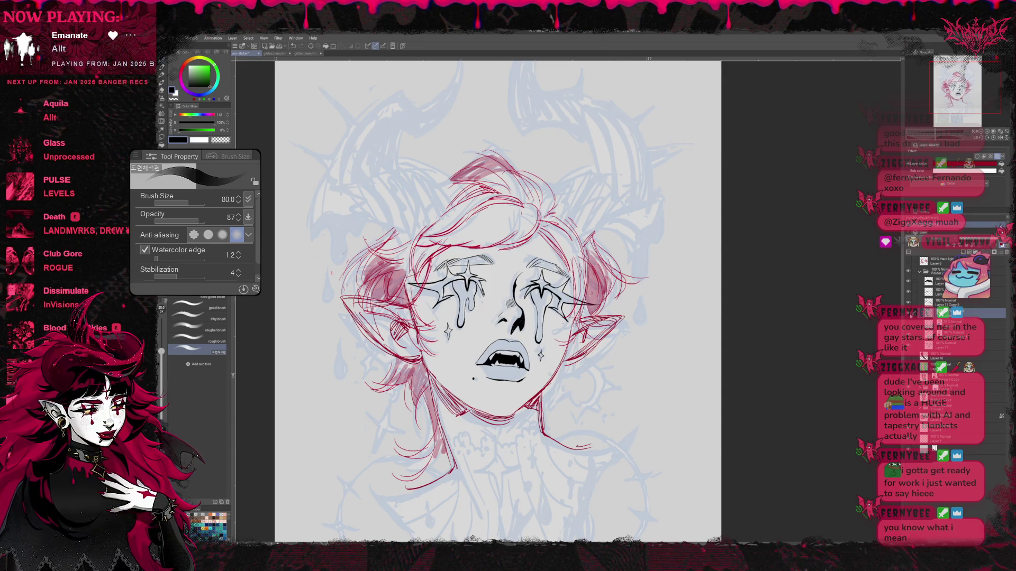
click(908, 315)
click(909, 315)
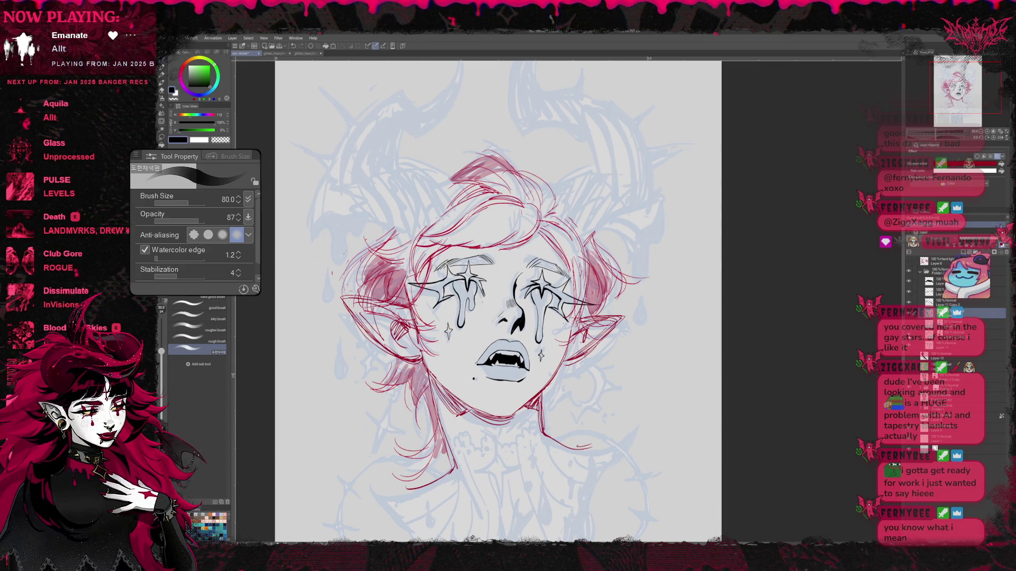
click(909, 304)
click(909, 315)
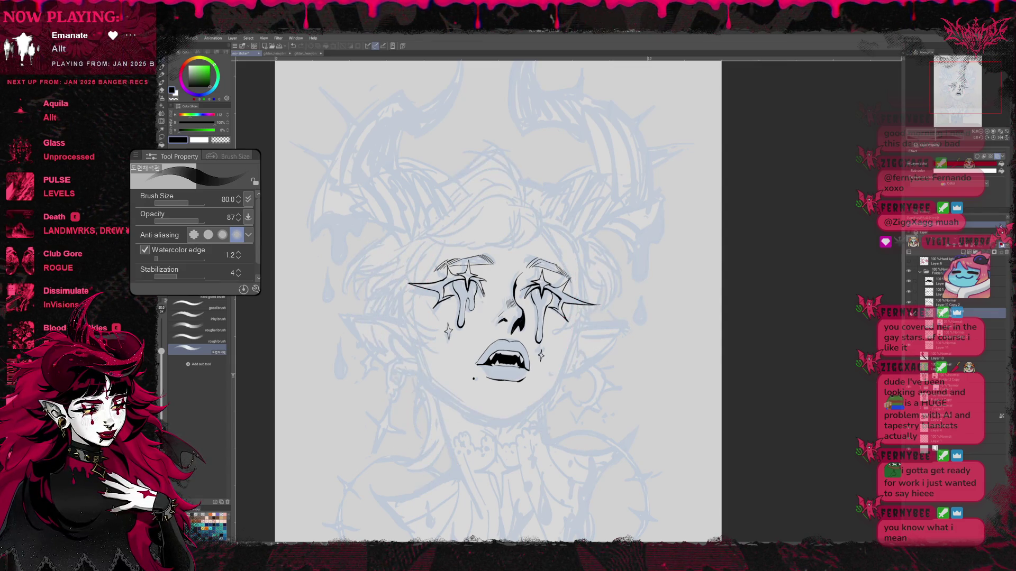
Step: Toggle the red sketch layers off and back on to compare against the inked face
click(909, 315)
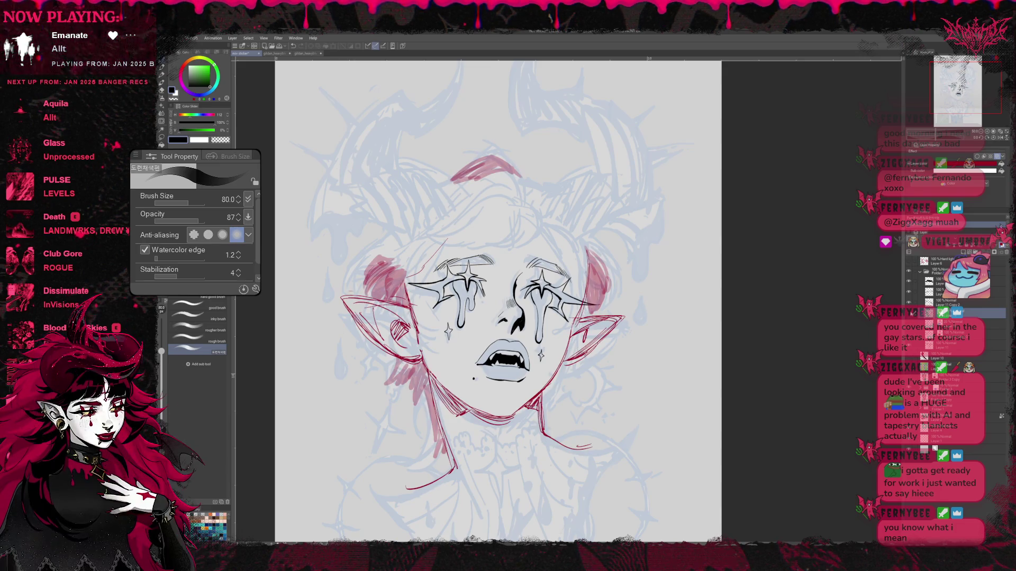
click(908, 316)
click(909, 315)
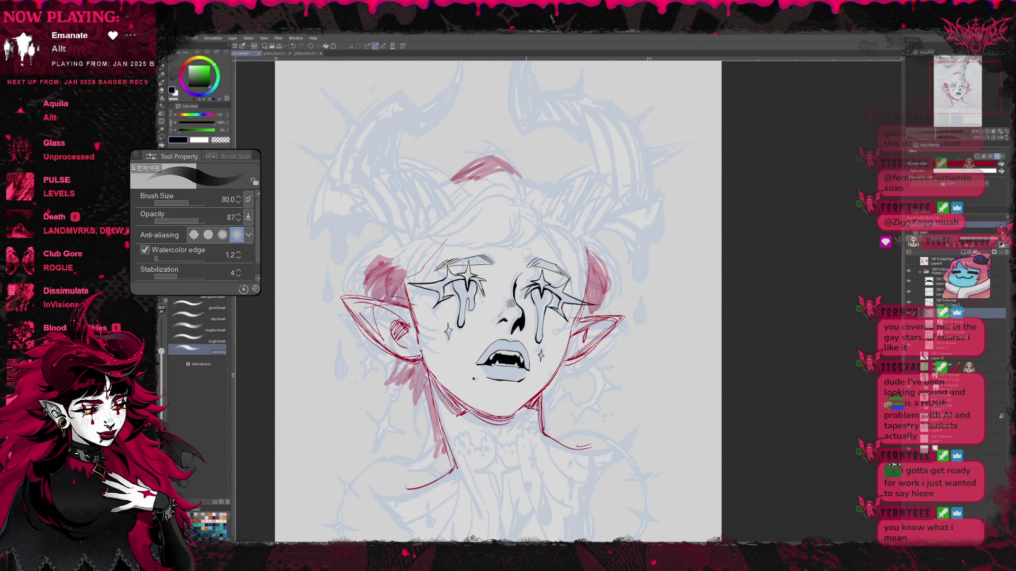
Step: Test-erase a red hair stroke, undo it, and move the hair sketch layer higher in the stack
key(e)
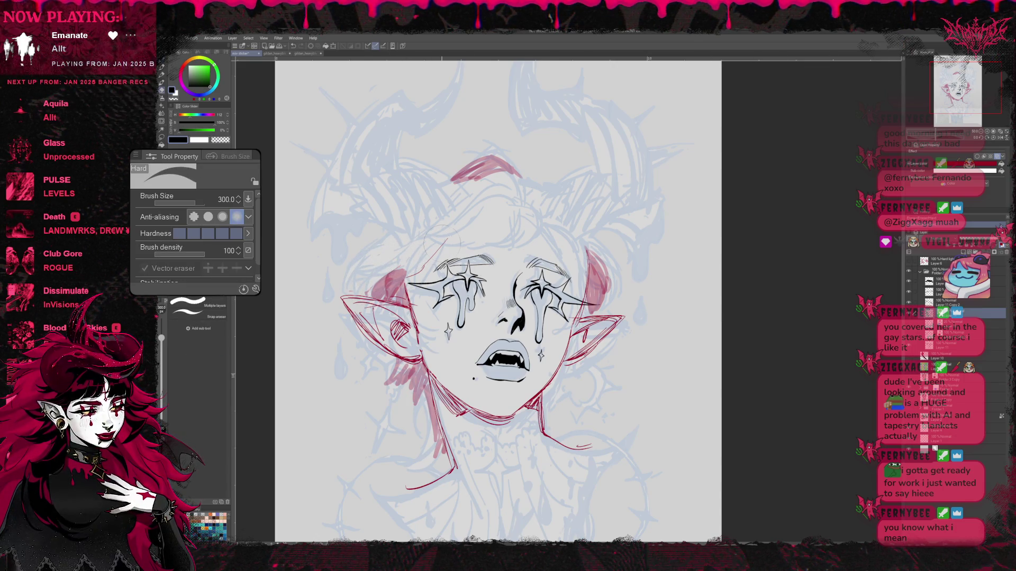
drag(597, 252, 604, 288)
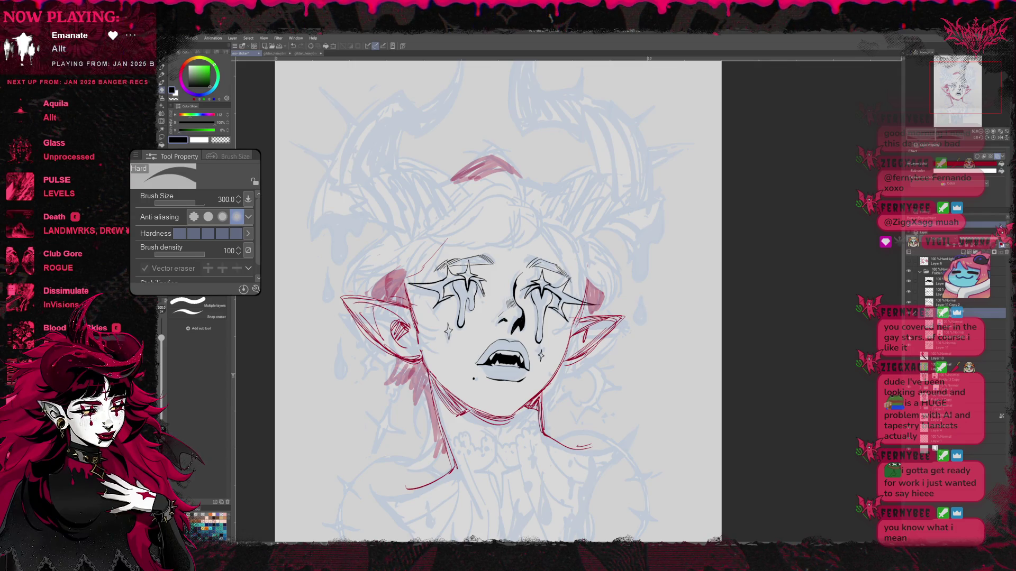
key(ctrl+z)
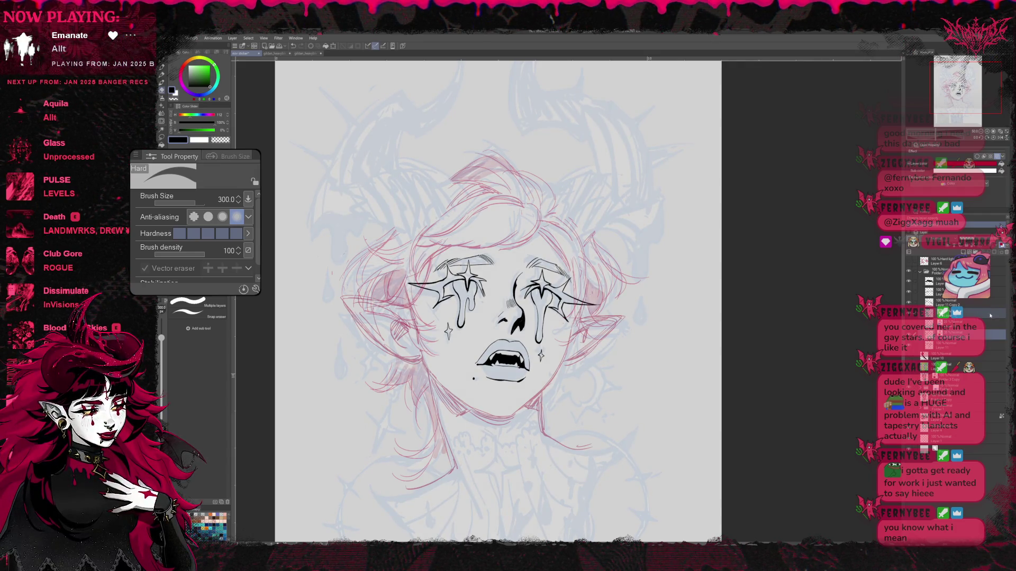
drag(986, 347, 953, 305)
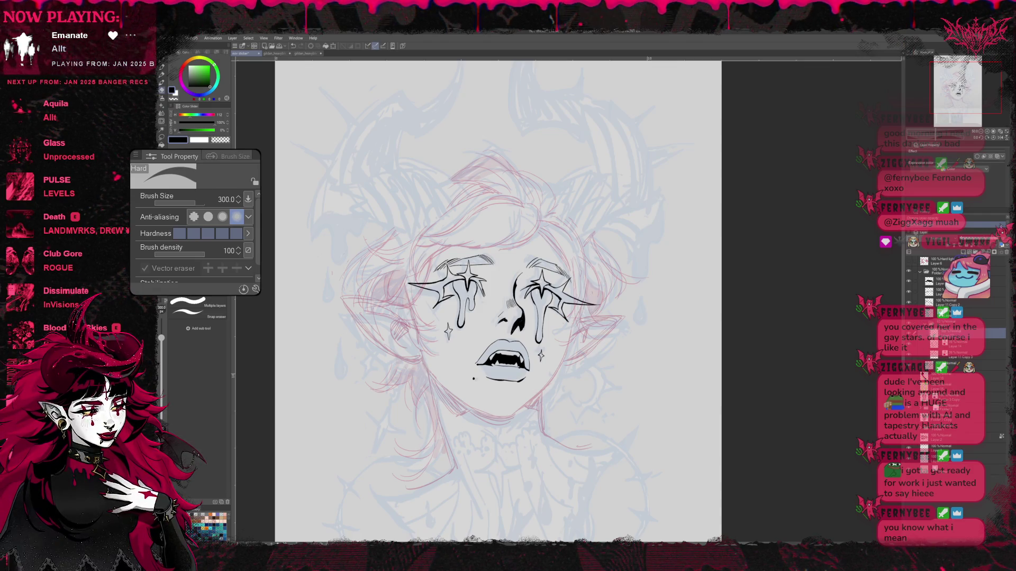
scroll(560, 295, up, 1)
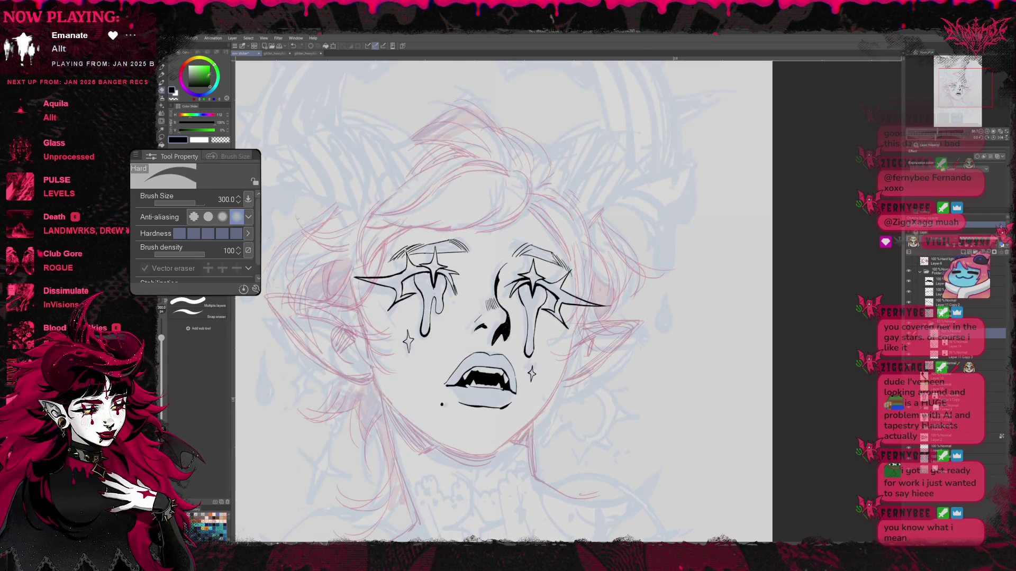
Step: Try inking pens at stabilization 6, 5 and 4 with test strokes above the hair, undoing each
key(b)
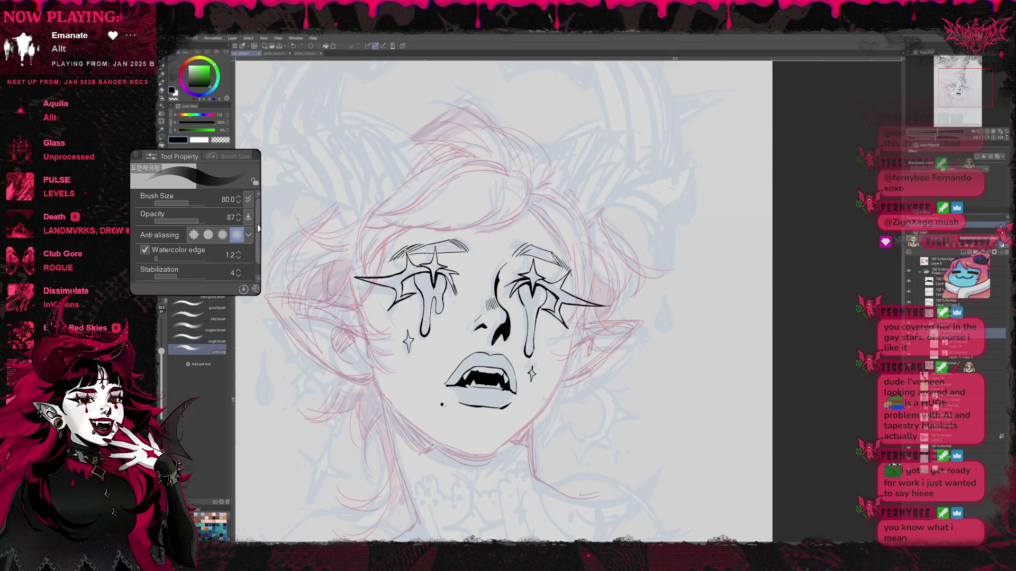
click(237, 262)
click(238, 262)
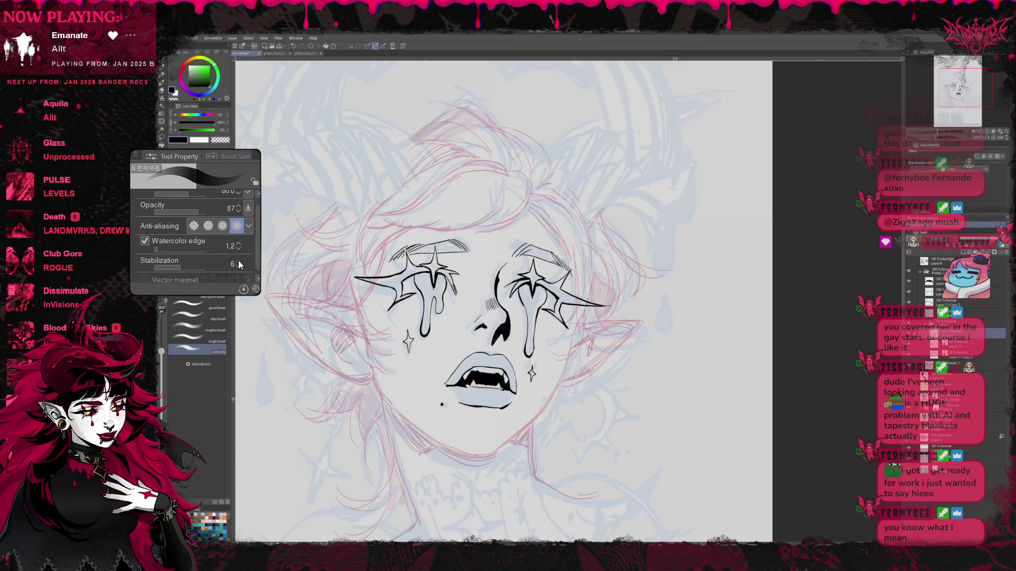
drag(448, 198, 479, 200)
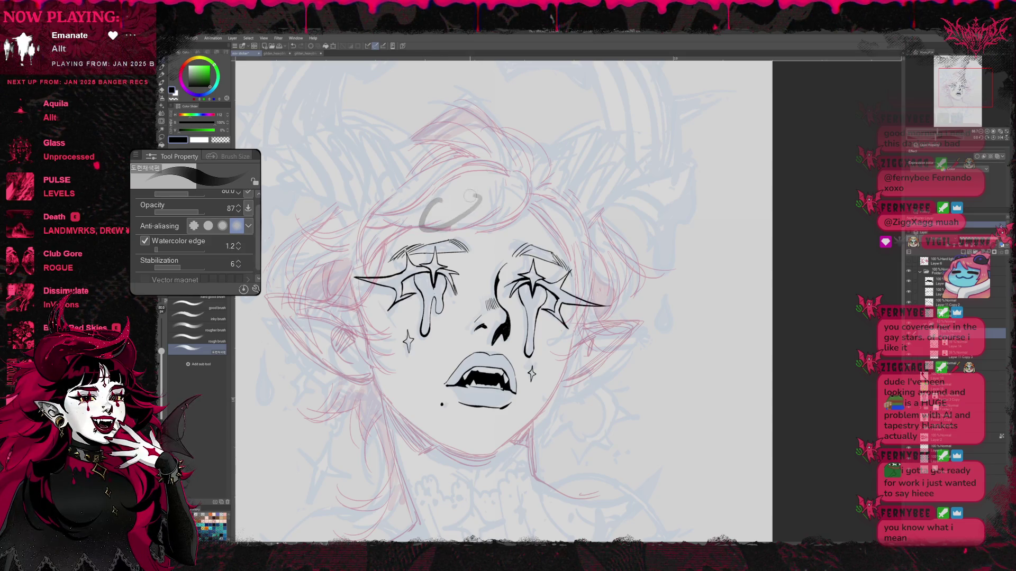
key(ctrl+z)
key(b)
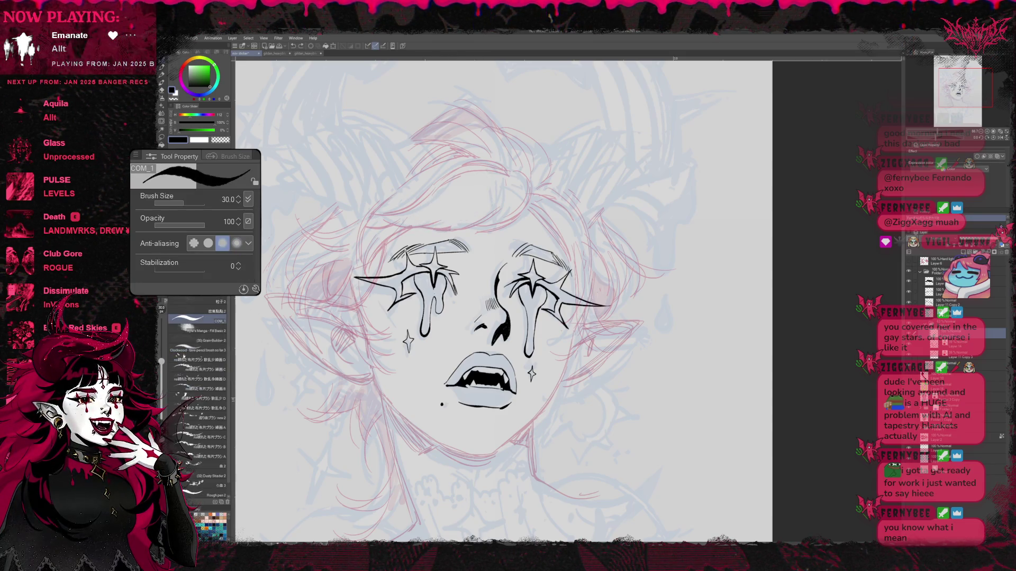
click(238, 264)
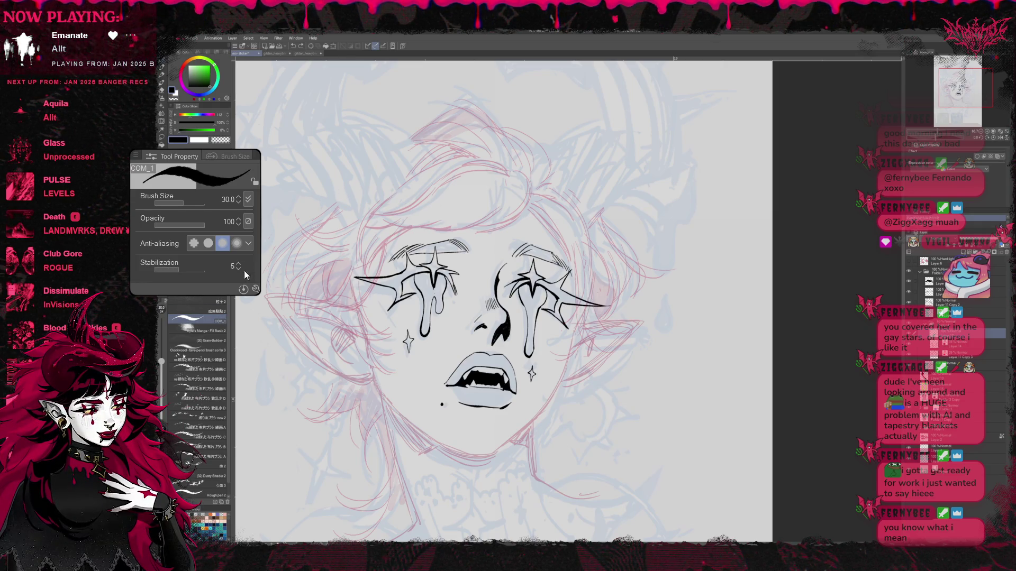
click(238, 268)
drag(341, 237, 461, 175)
key(ctrl+z)
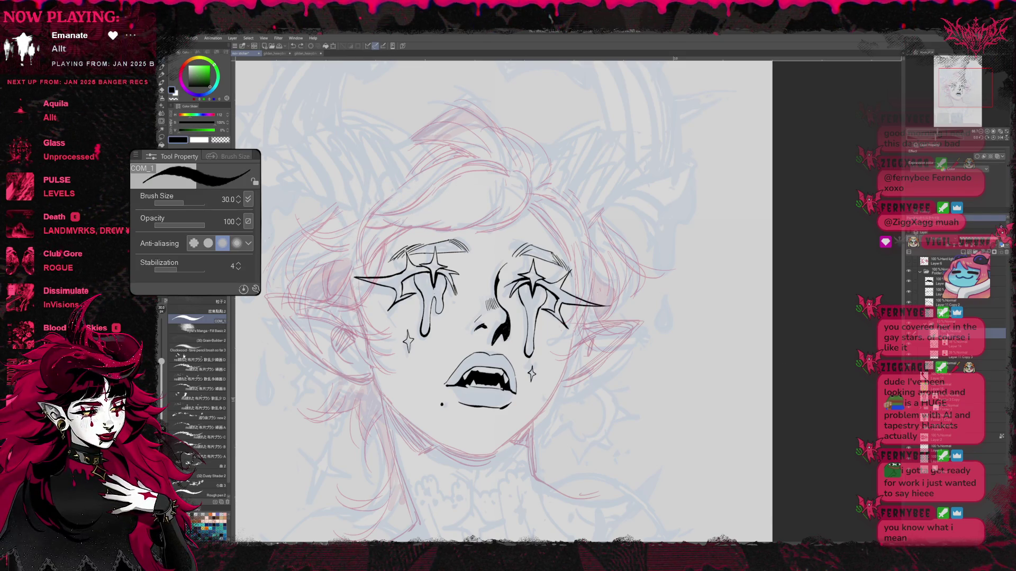
drag(425, 159, 528, 227)
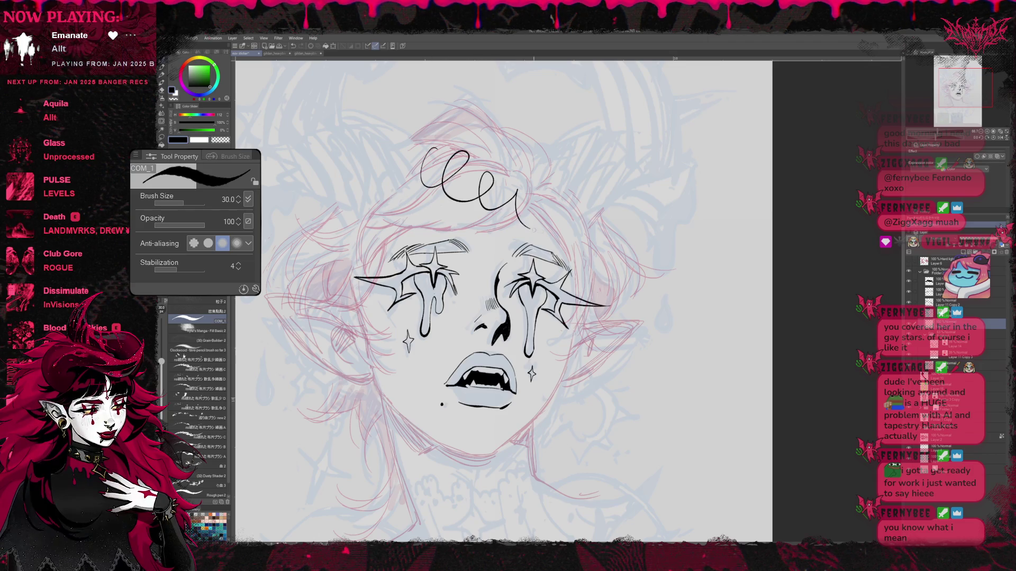
key(ctrl+z)
scroll(540, 341, up, 2)
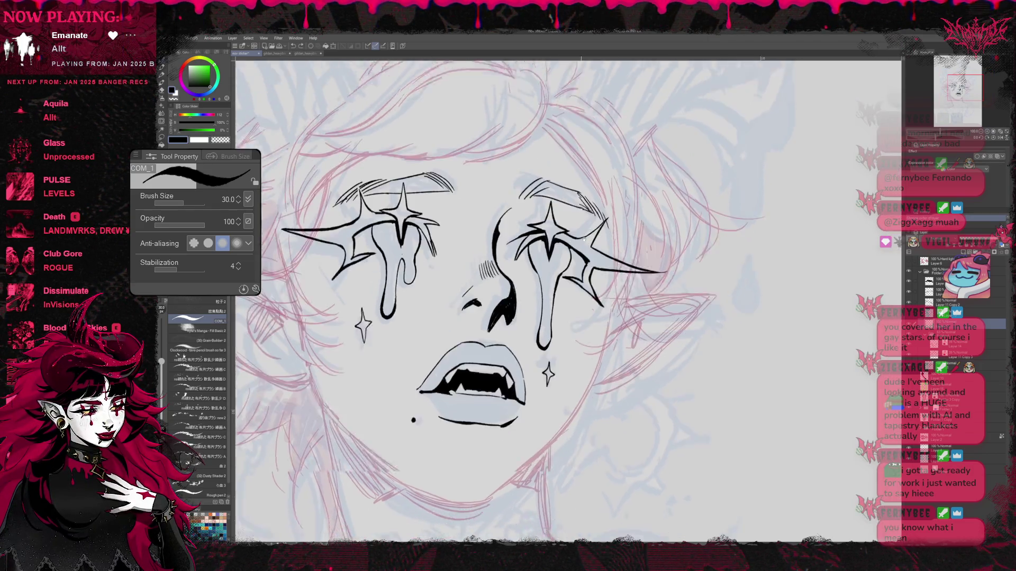
Step: Ink and thicken the black line down the left side of the chin and jaw
mouse_move(536, 347)
mouse_down()
mouse_move(536, 228)
mouse_move(559, 205)
mouse_up()
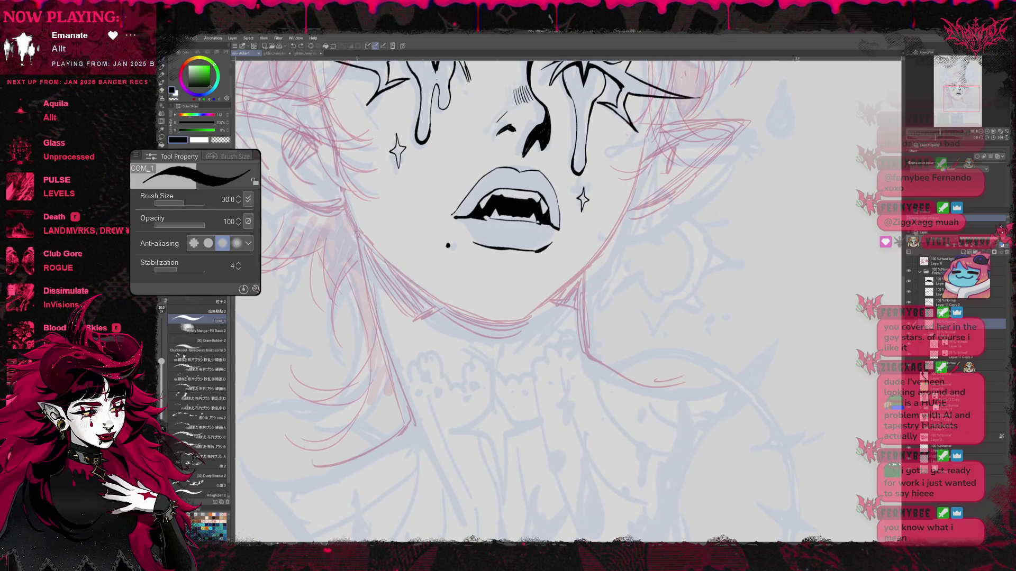
drag(356, 230, 372, 301)
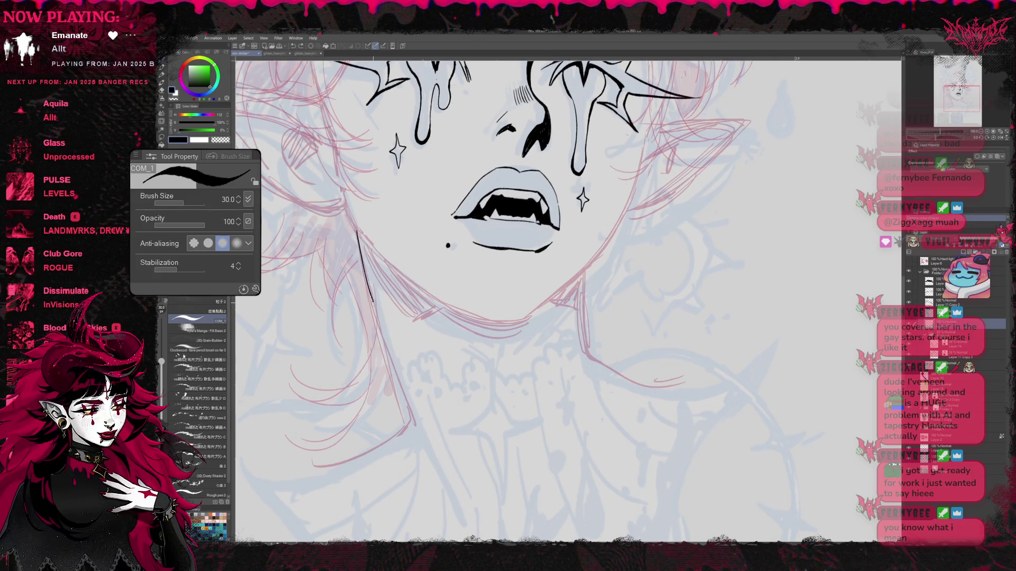
drag(357, 235, 385, 358)
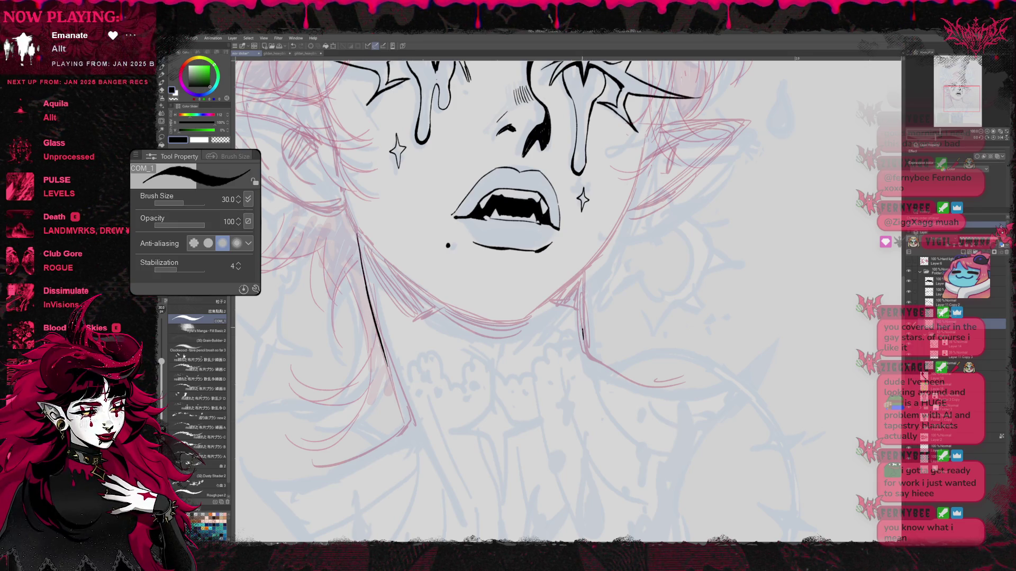
scroll(567, 297, up, 3)
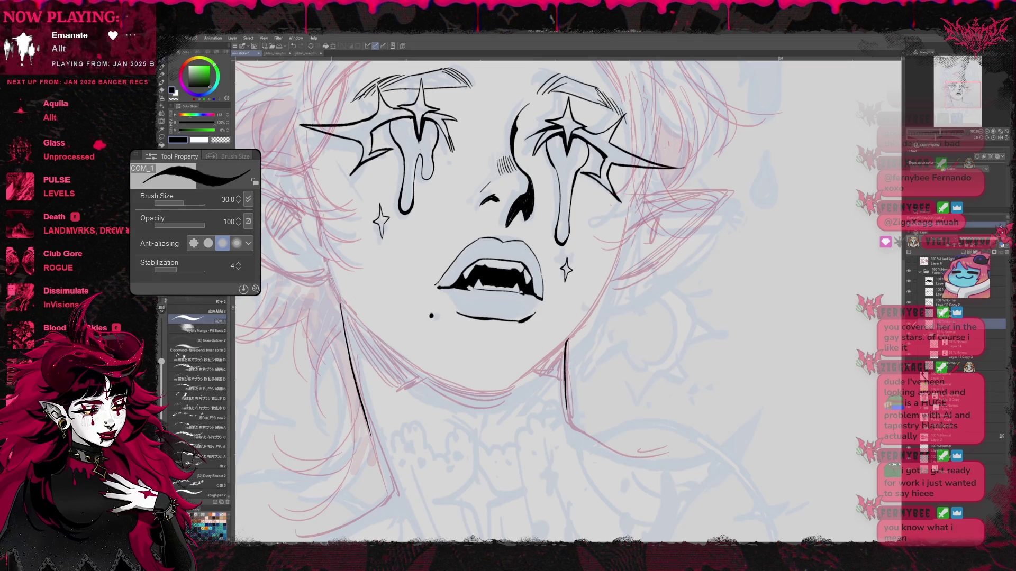
drag(335, 293, 349, 316)
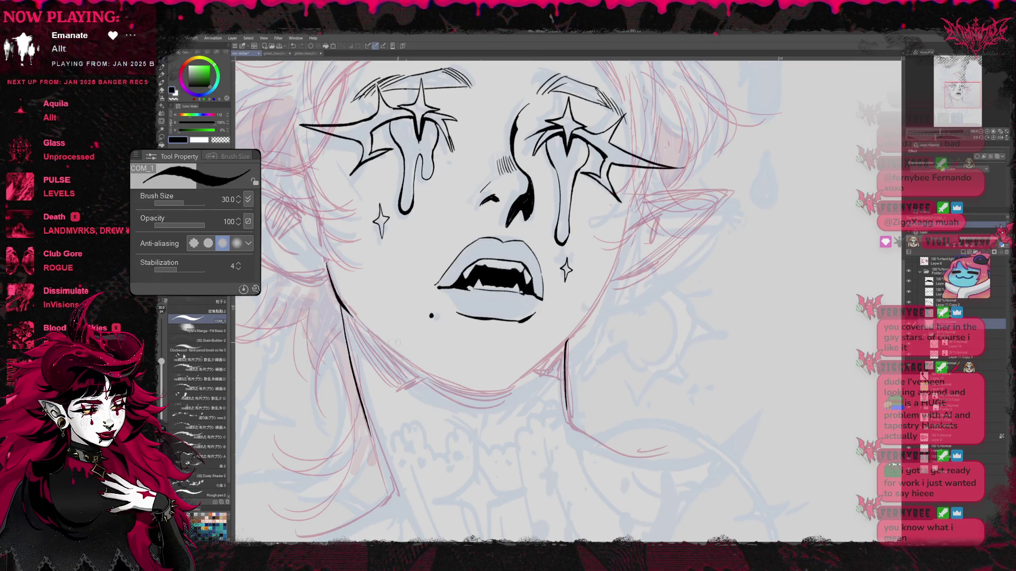
Step: Ink the right cheek and jawline down to the chin, redrawing it until it sits right
drag(640, 322, 685, 368)
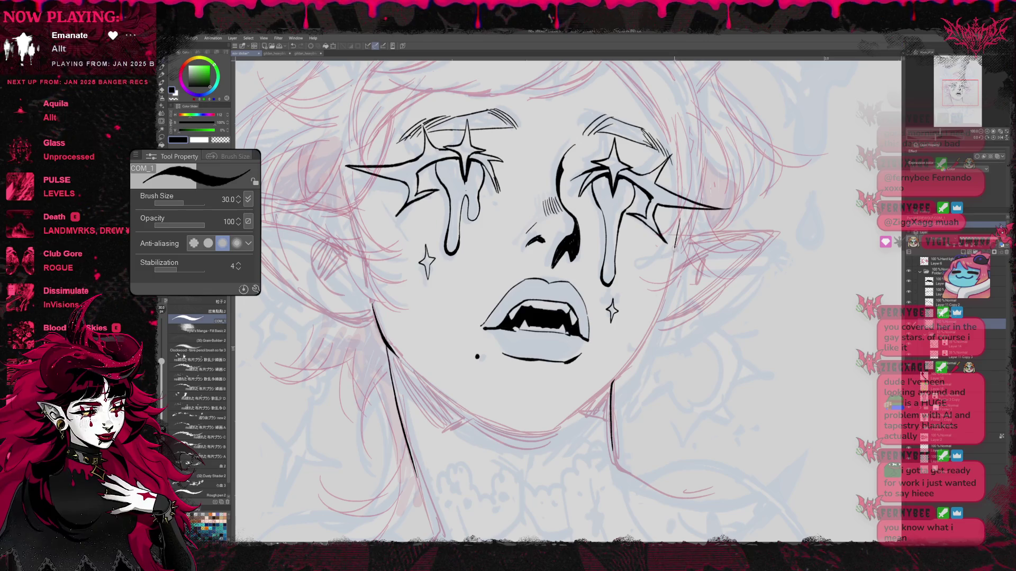
mouse_move(678, 226)
mouse_down()
mouse_move(647, 341)
mouse_move(556, 429)
mouse_up()
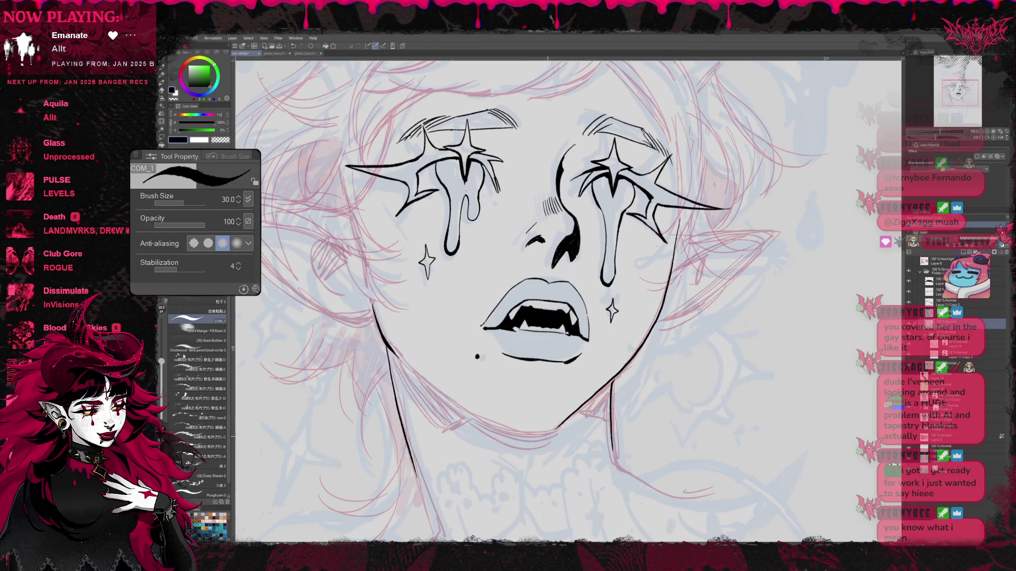
key(ctrl+z)
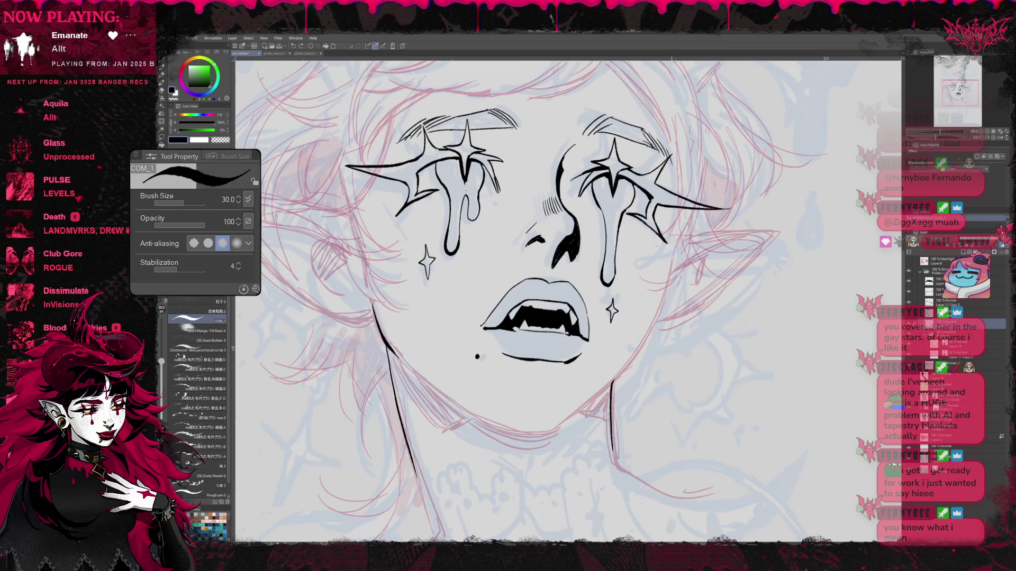
mouse_move(678, 224)
mouse_down()
mouse_move(646, 350)
mouse_move(555, 428)
mouse_up()
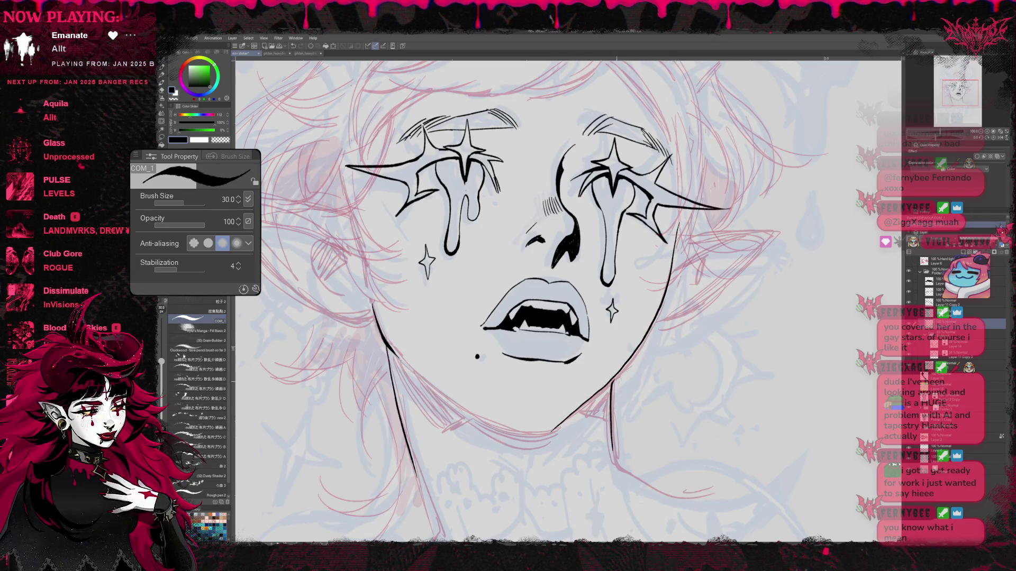
key(ctrl+z)
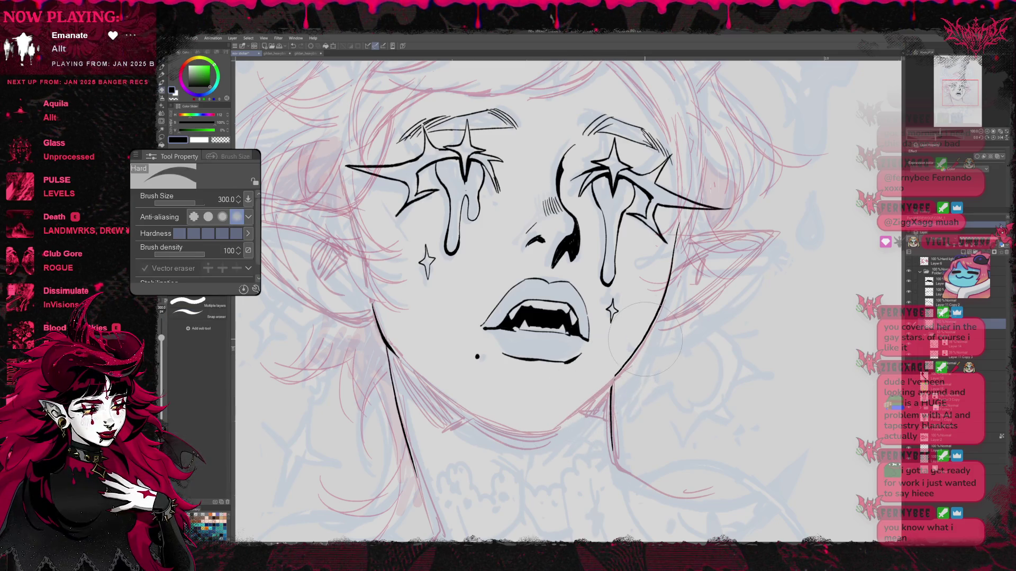
drag(556, 430, 627, 361)
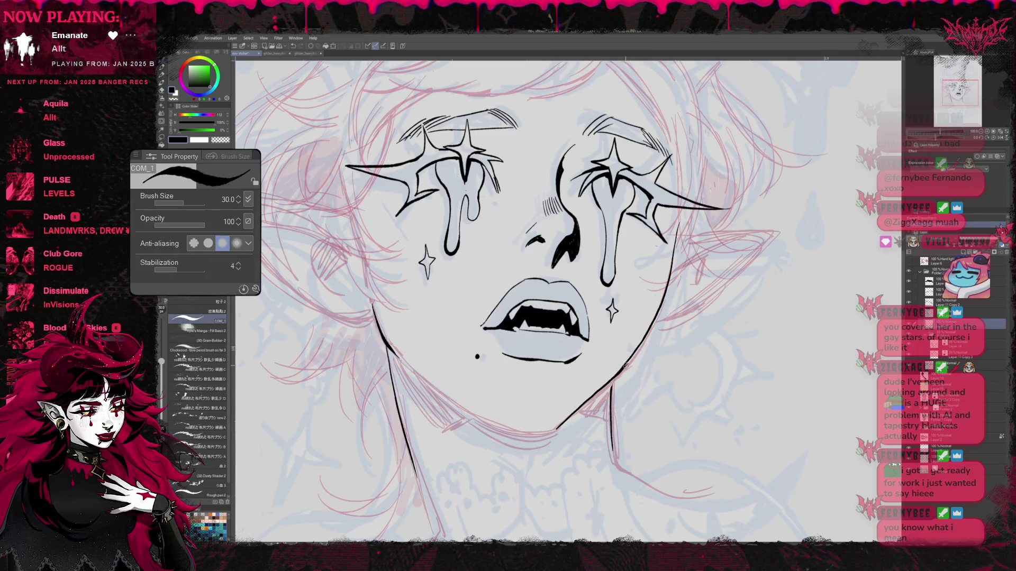
Step: Ink the left jaw and chin outline, then frame the neck area in view
key(e)
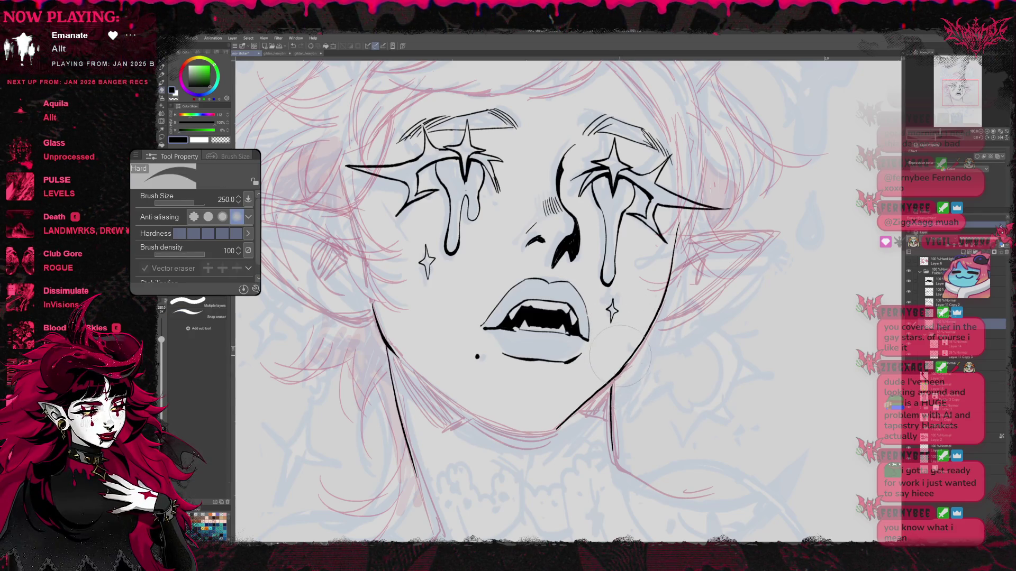
key(bracketleft)
key(bracketleft)
key(bracketleft)
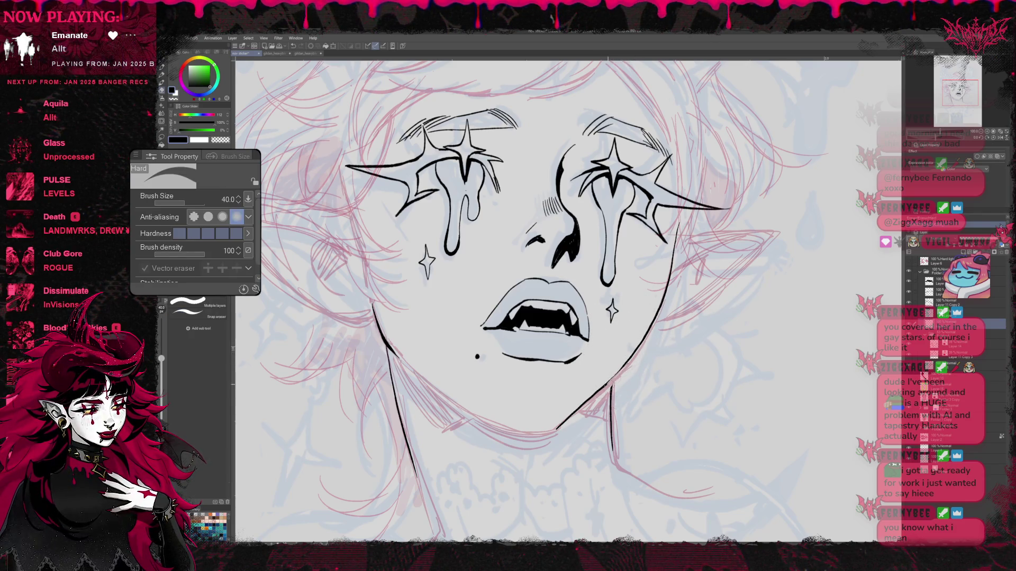
key(p)
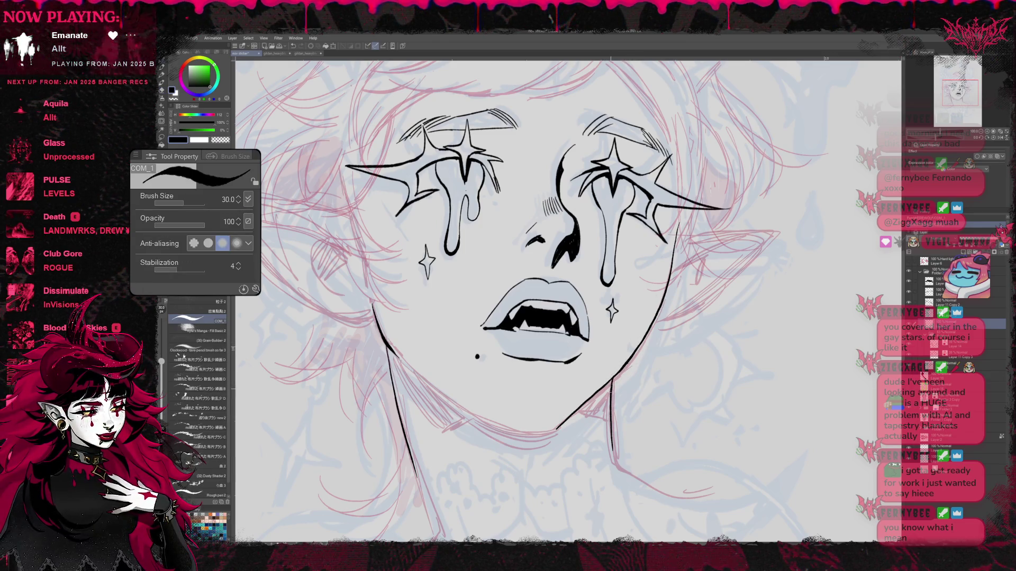
drag(530, 300, 539, 269)
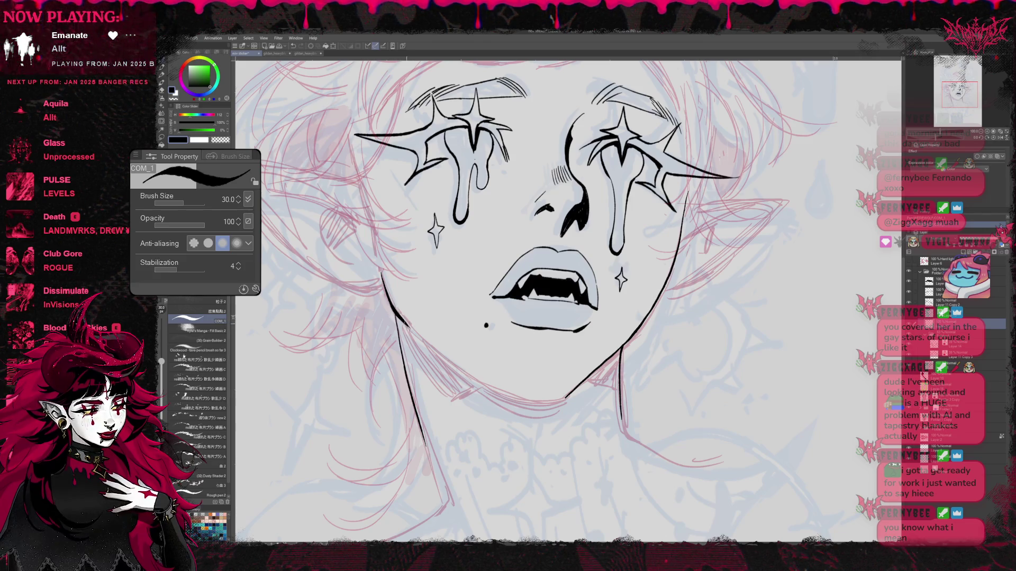
mouse_move(405, 321)
mouse_down()
mouse_move(517, 397)
mouse_move(565, 397)
mouse_up()
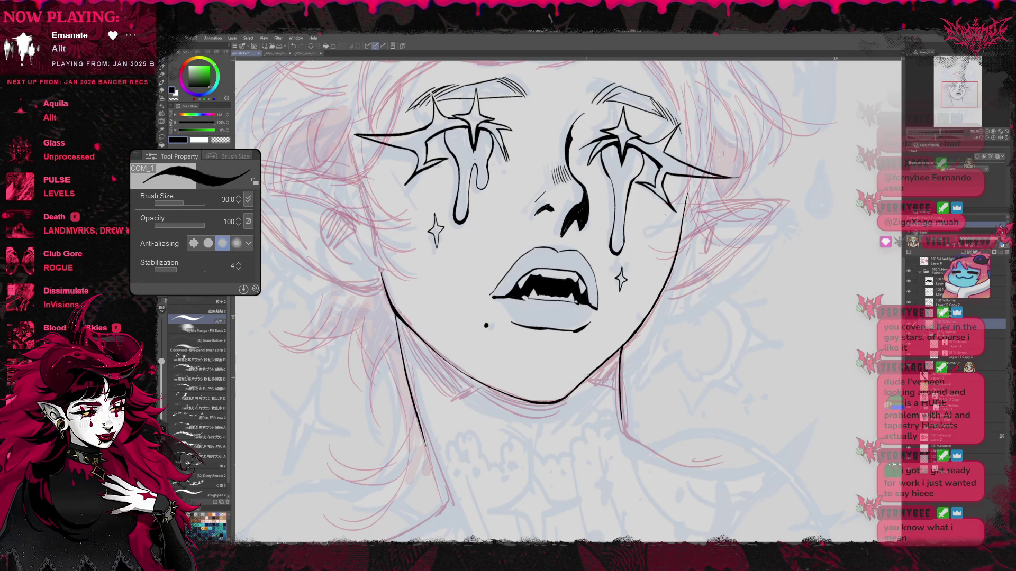
drag(629, 351, 646, 379)
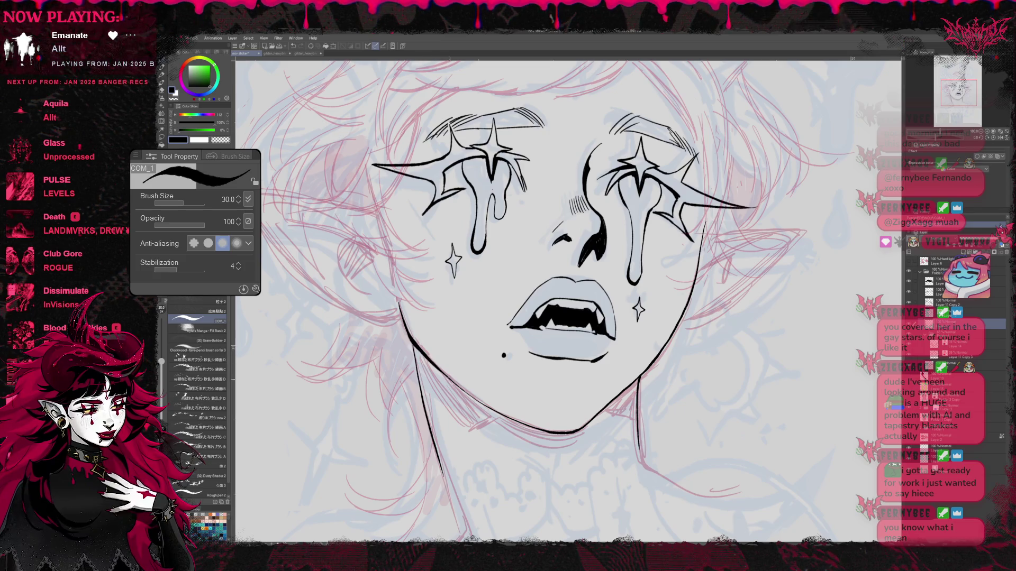
mouse_move(719, 305)
mouse_down()
mouse_move(699, 382)
mouse_move(689, 291)
mouse_up()
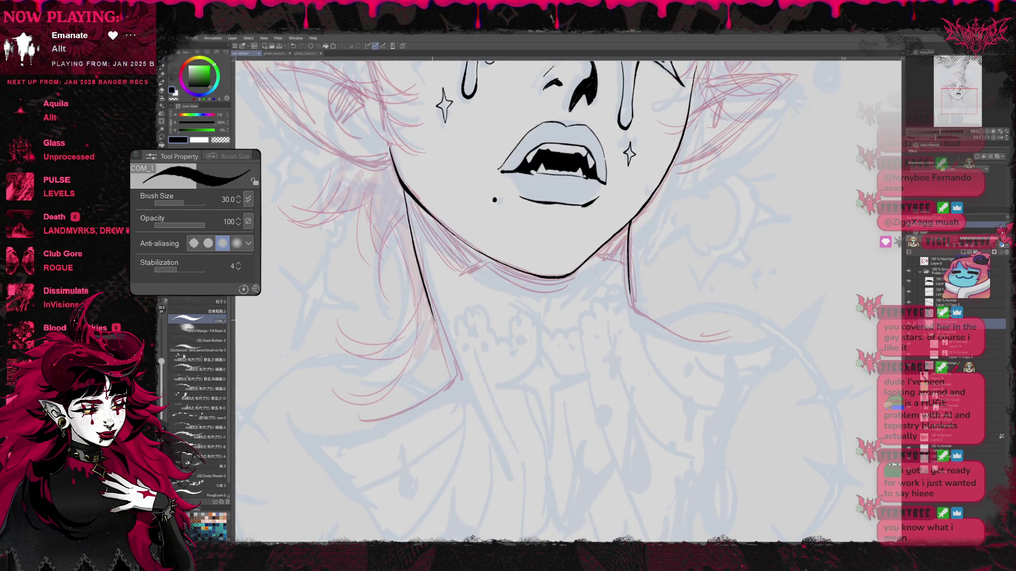
Step: Ink the first scallops of the choker edge on the neck, redrawing the rightmost one shorter
drag(432, 322, 447, 335)
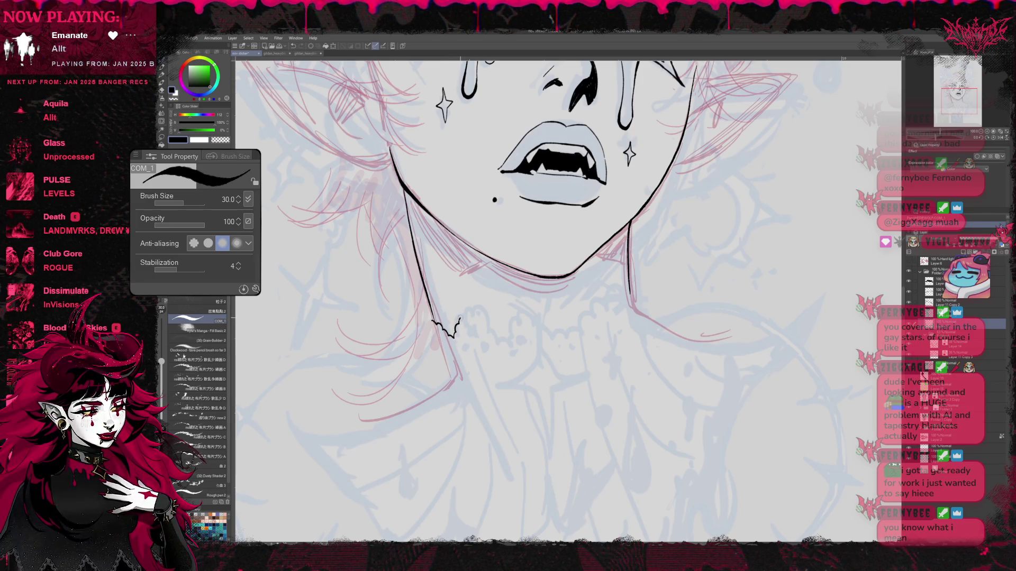
mouse_move(456, 325)
mouse_down()
mouse_move(473, 311)
mouse_move(498, 339)
mouse_move(512, 316)
mouse_move(526, 322)
mouse_up()
key(ctrl+z)
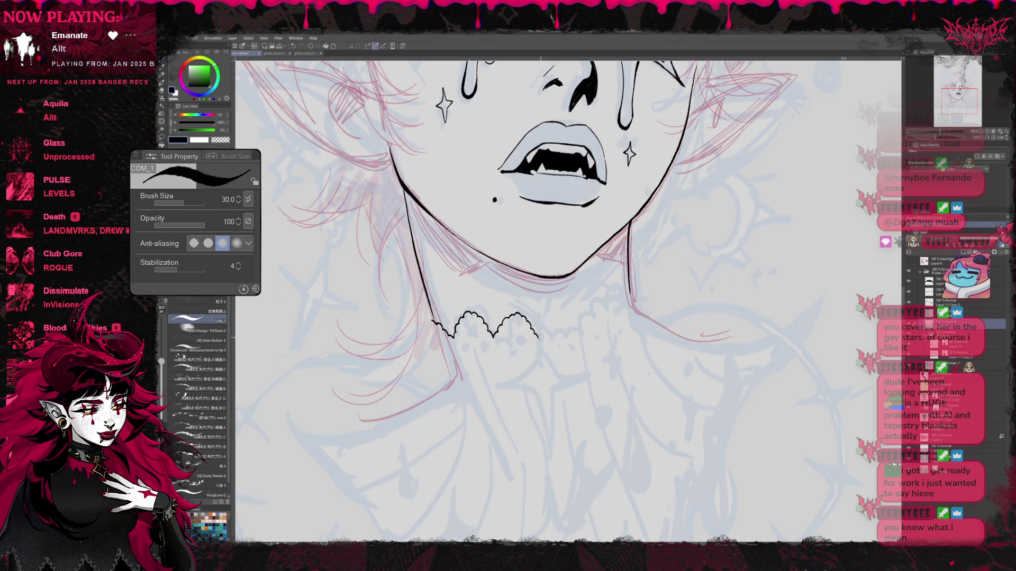
key(ctrl+z)
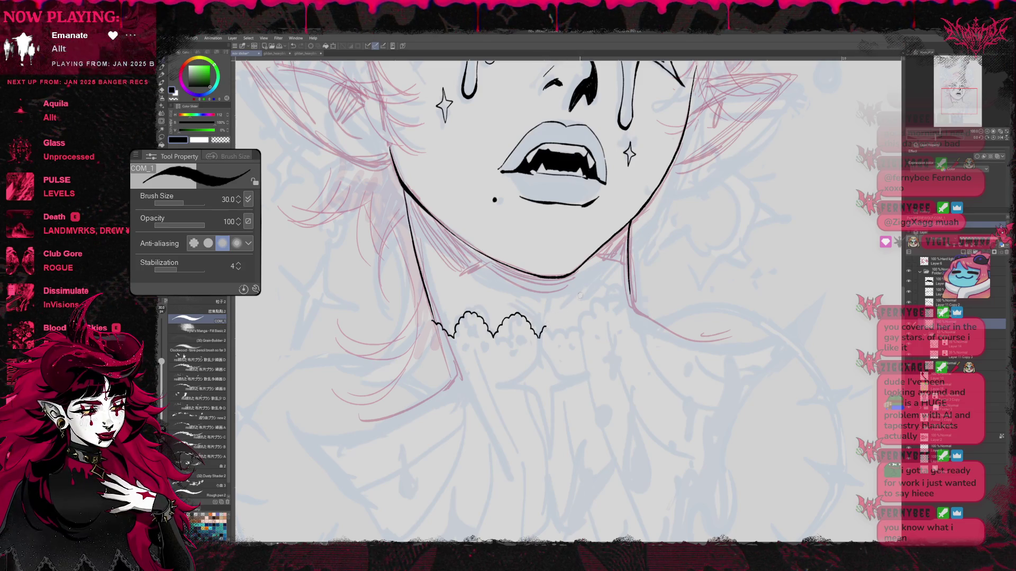
mouse_move(520, 316)
mouse_down()
mouse_move(538, 337)
mouse_move(558, 319)
mouse_move(568, 331)
mouse_up()
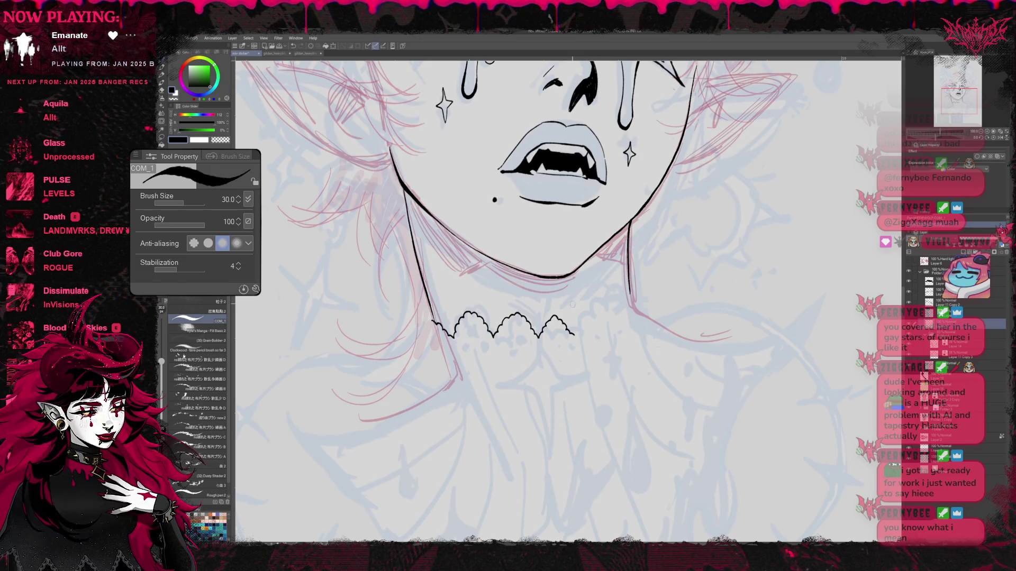
Step: Erase the stray scallop bump and extend the lace edge rightward with another arch
key(e)
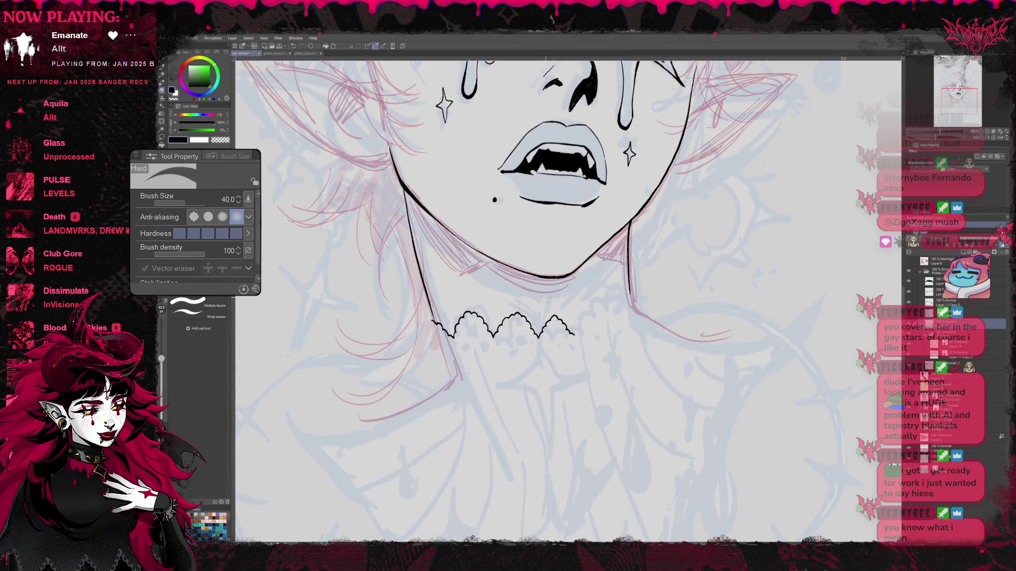
drag(574, 330, 568, 325)
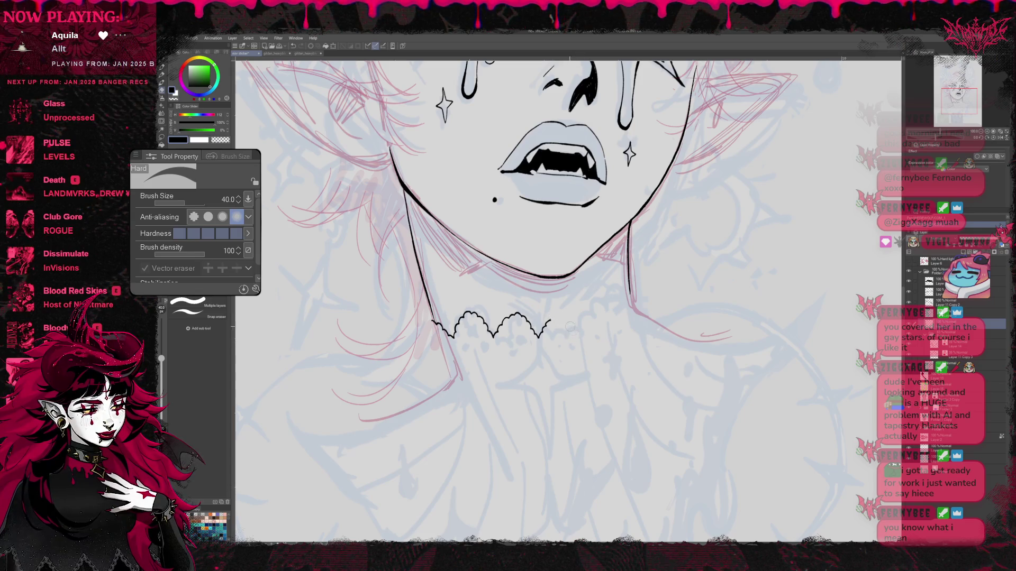
key(p)
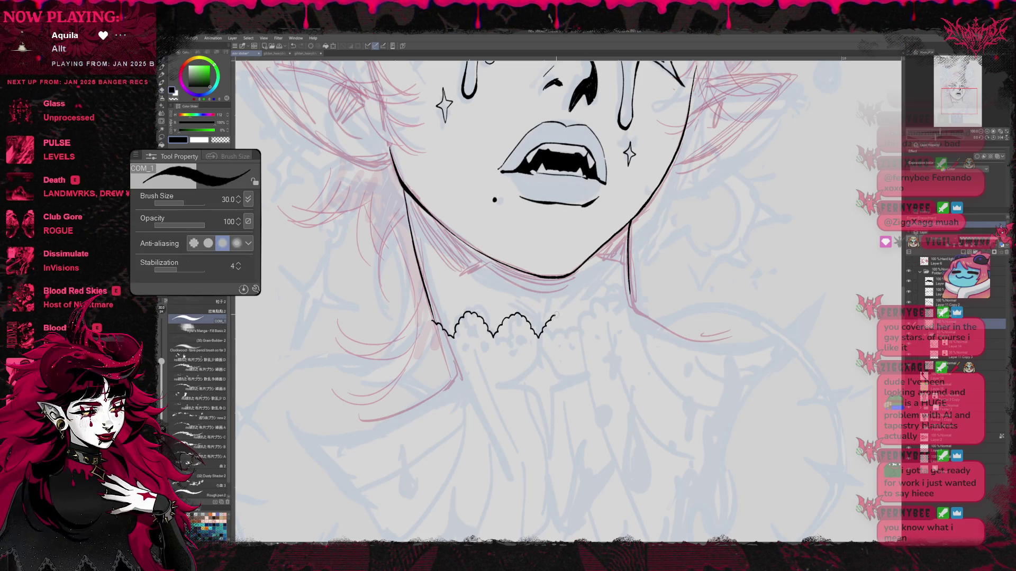
drag(555, 316, 563, 315)
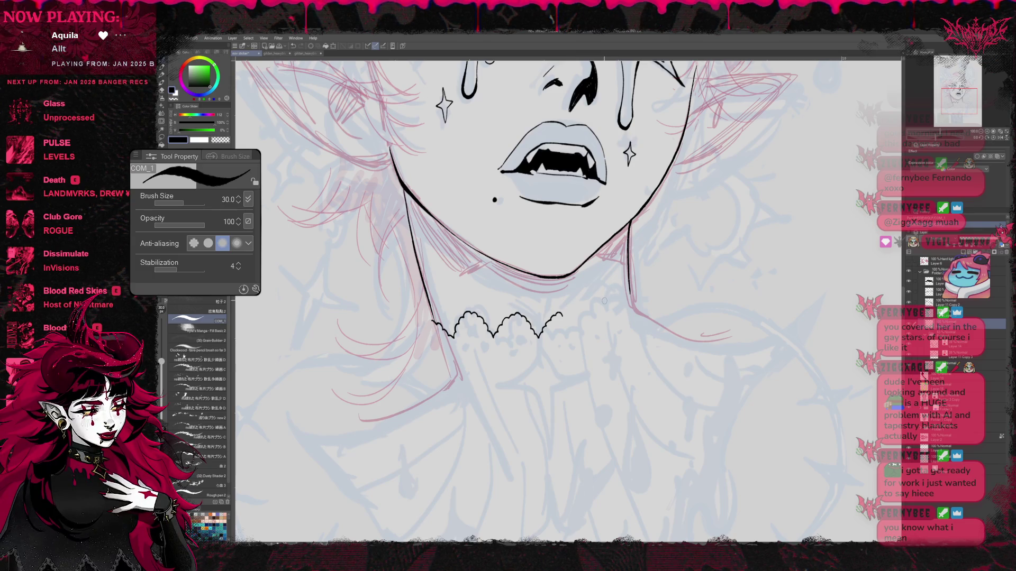
drag(563, 315, 578, 333)
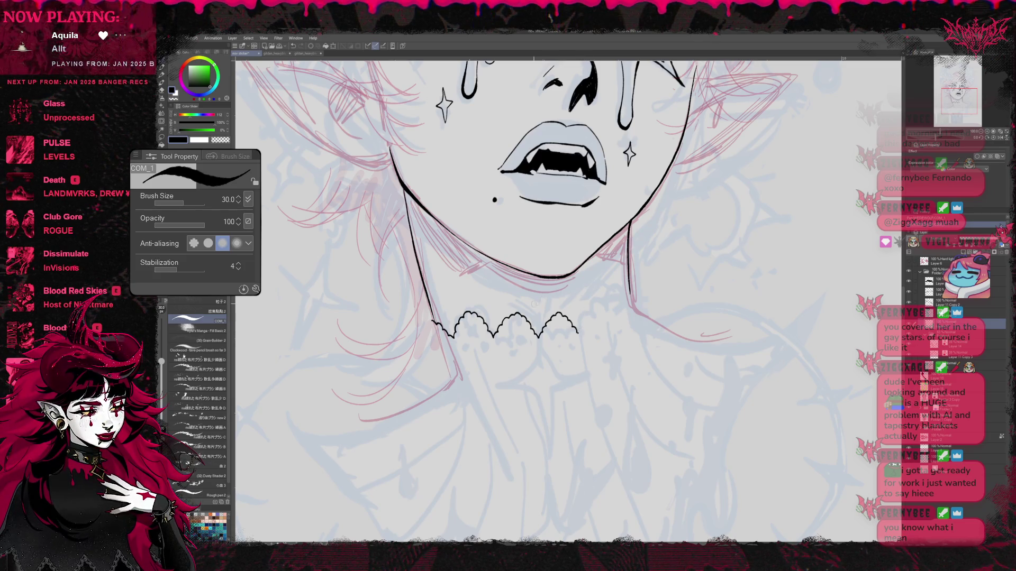
Step: Erase the middle-right scallops and redraw two smaller ones in their place
key(e)
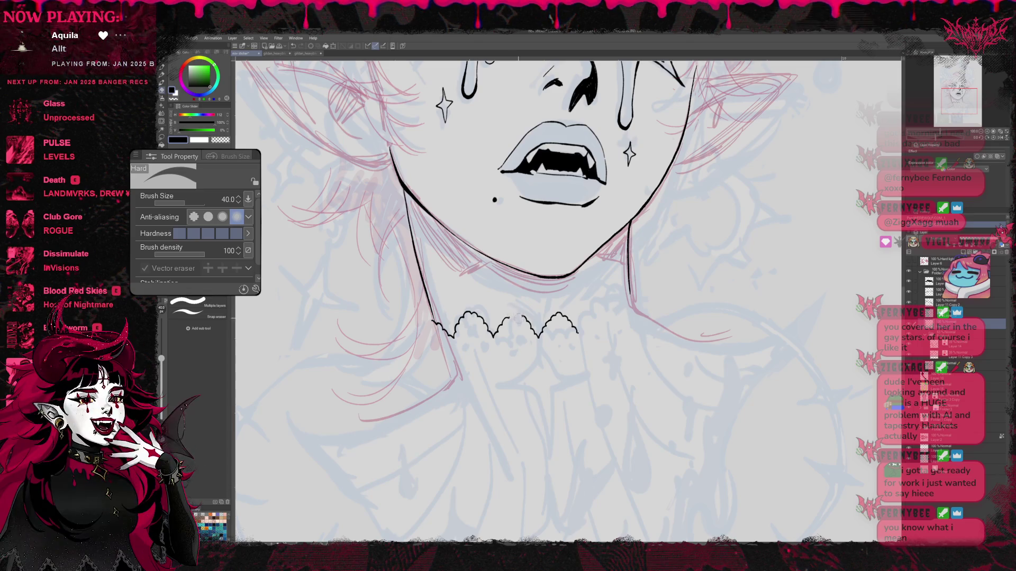
mouse_move(512, 322)
mouse_down()
mouse_move(565, 321)
mouse_move(578, 332)
mouse_up()
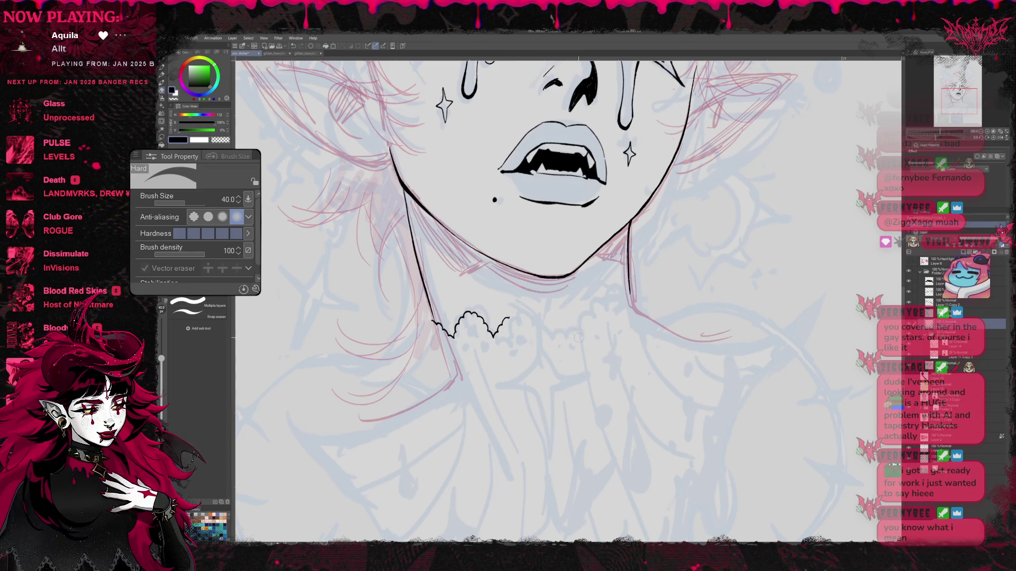
key(p)
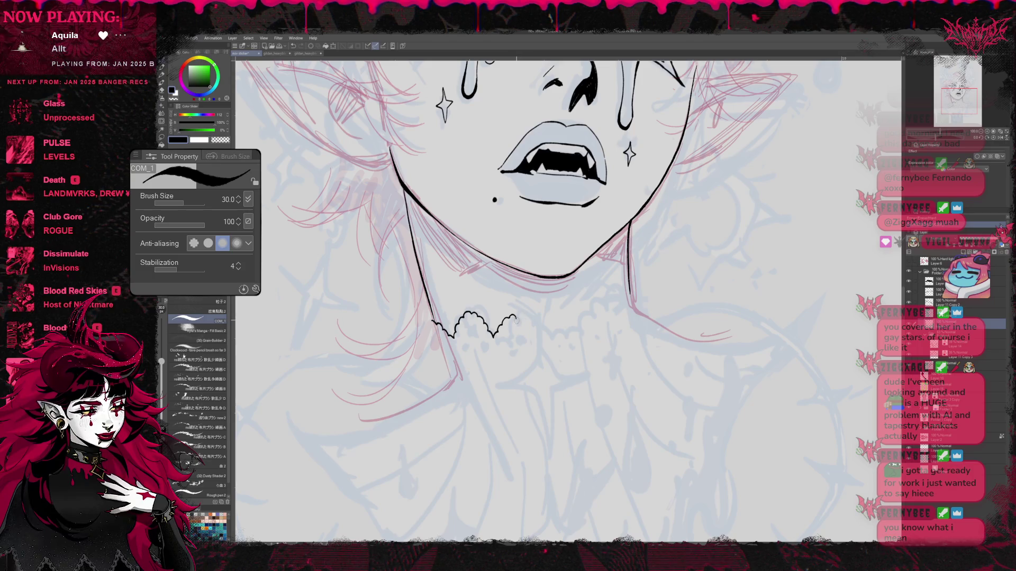
drag(509, 325, 524, 333)
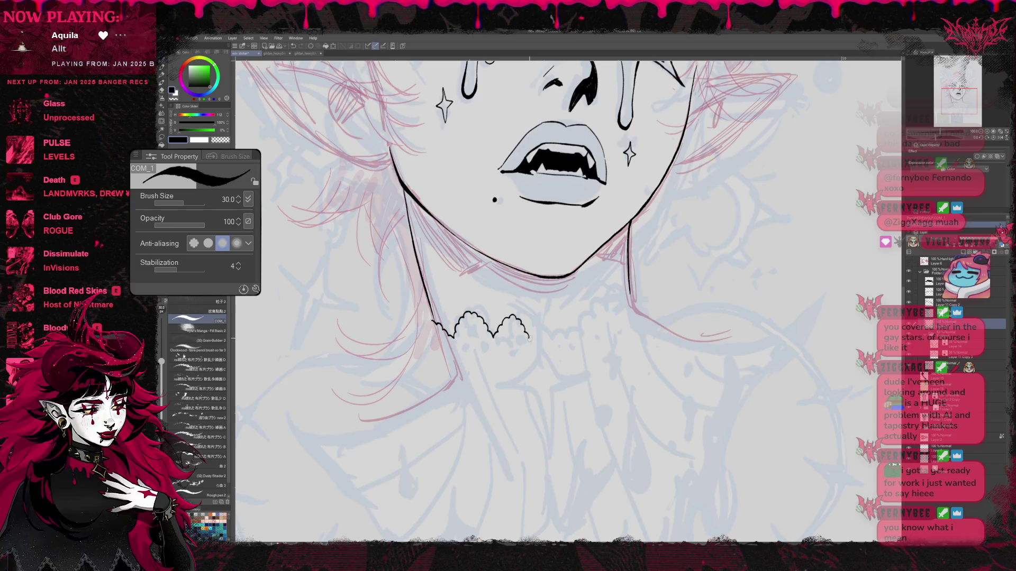
mouse_move(526, 326)
mouse_down()
mouse_move(534, 337)
mouse_move(556, 326)
mouse_move(565, 338)
mouse_up()
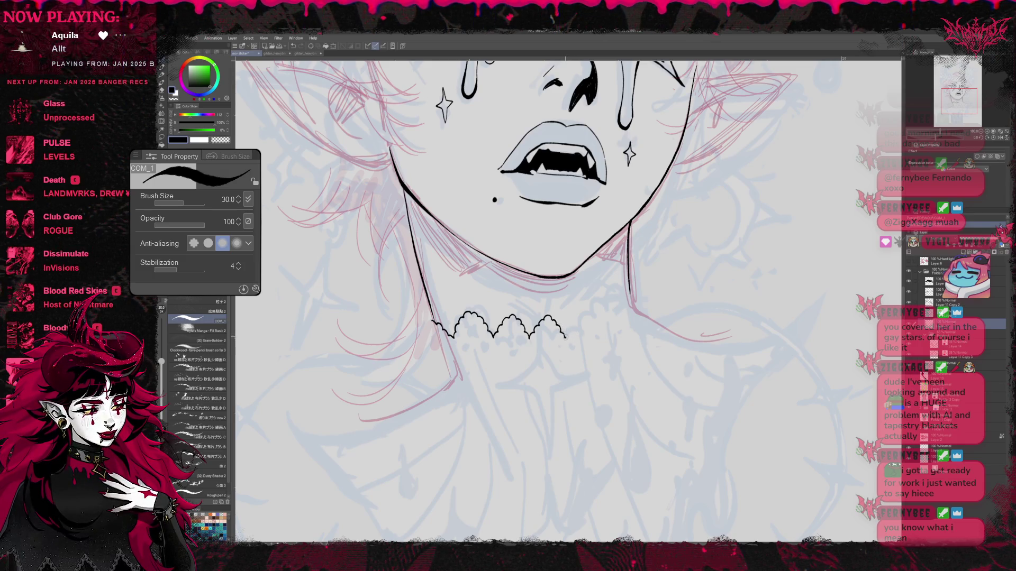
Step: Extend the scalloped edge with a rising stroke to meet the right neck line
drag(573, 319, 598, 325)
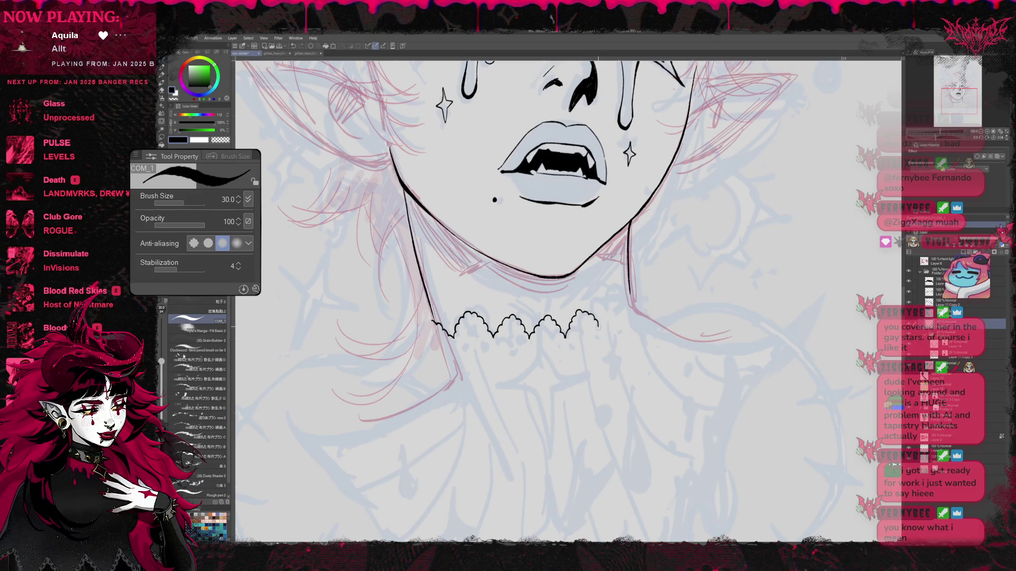
mouse_move(599, 317)
mouse_down()
mouse_move(602, 303)
mouse_move(619, 312)
mouse_move(631, 294)
mouse_up()
key(r)
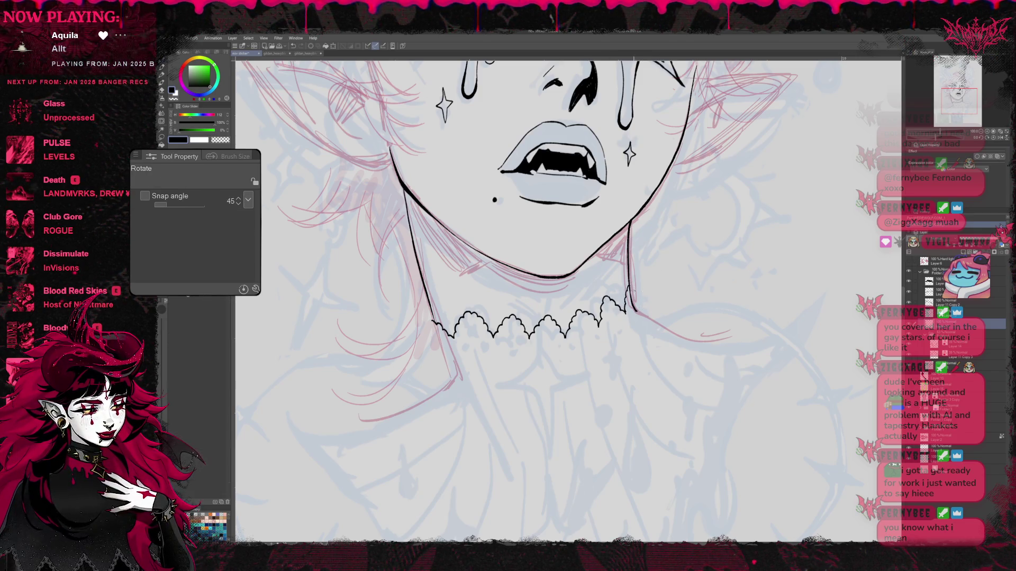
key(e)
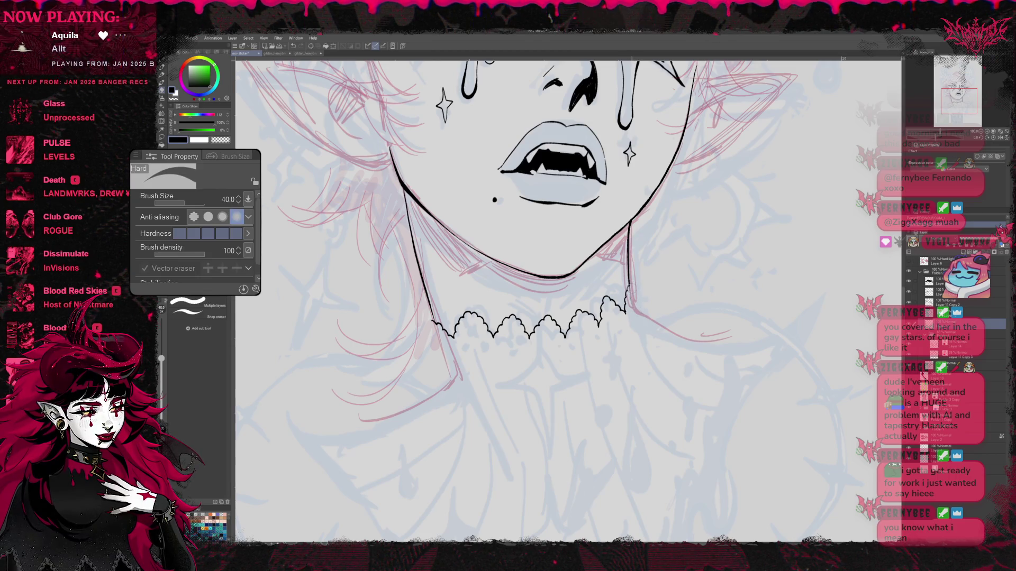
key(b)
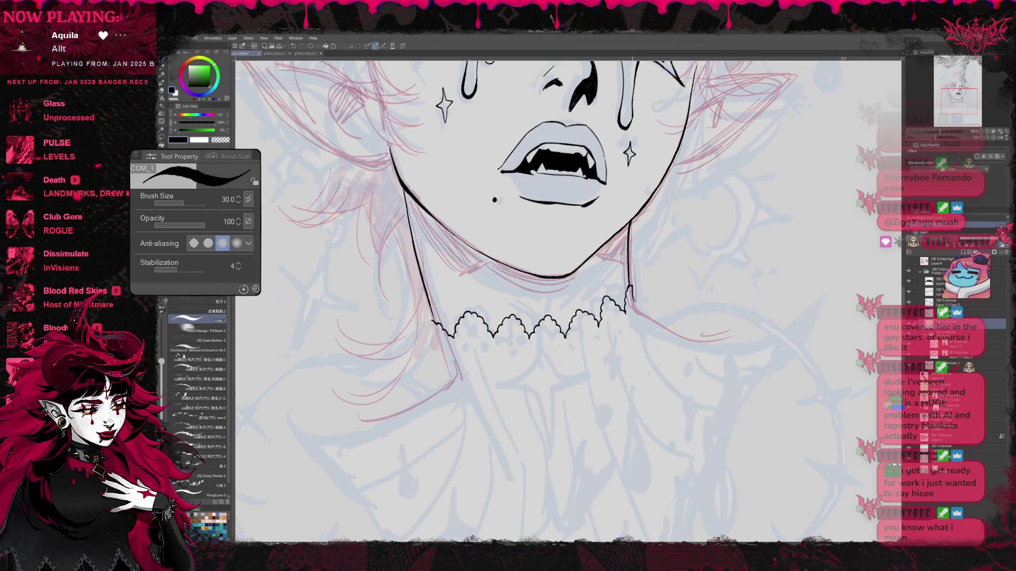
drag(650, 299, 669, 280)
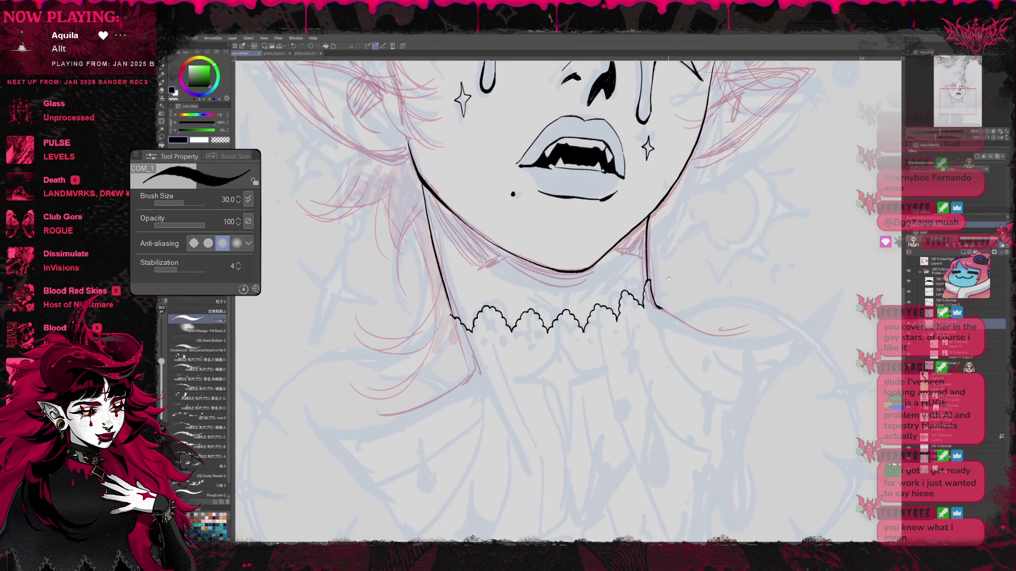
Step: Warp the choker's scallop tips downward with Liquify at brush size 300 into uneven lace shapes
click(161, 121)
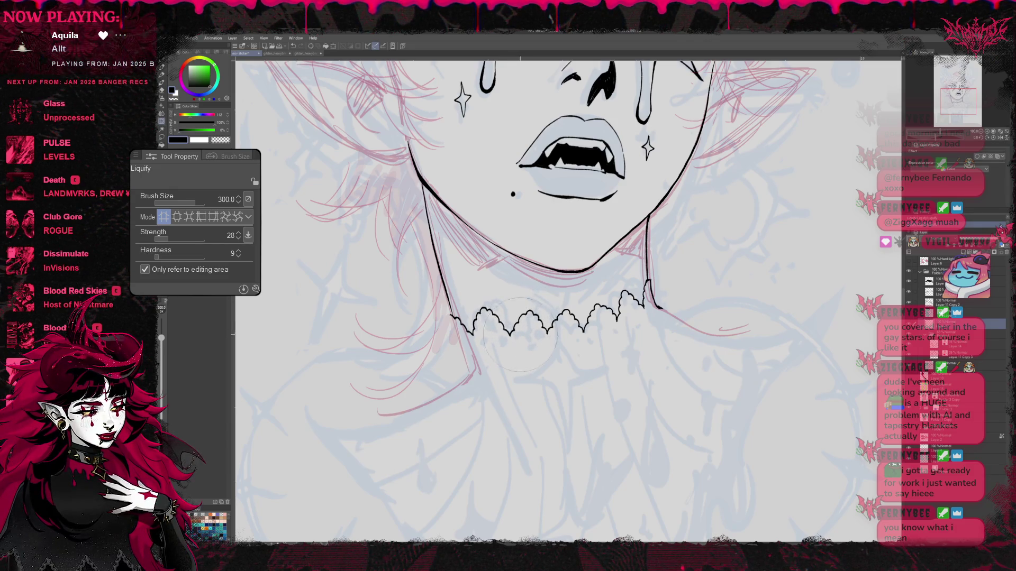
key(bracketright)
key(bracketright)
key(bracketright)
drag(571, 321, 584, 335)
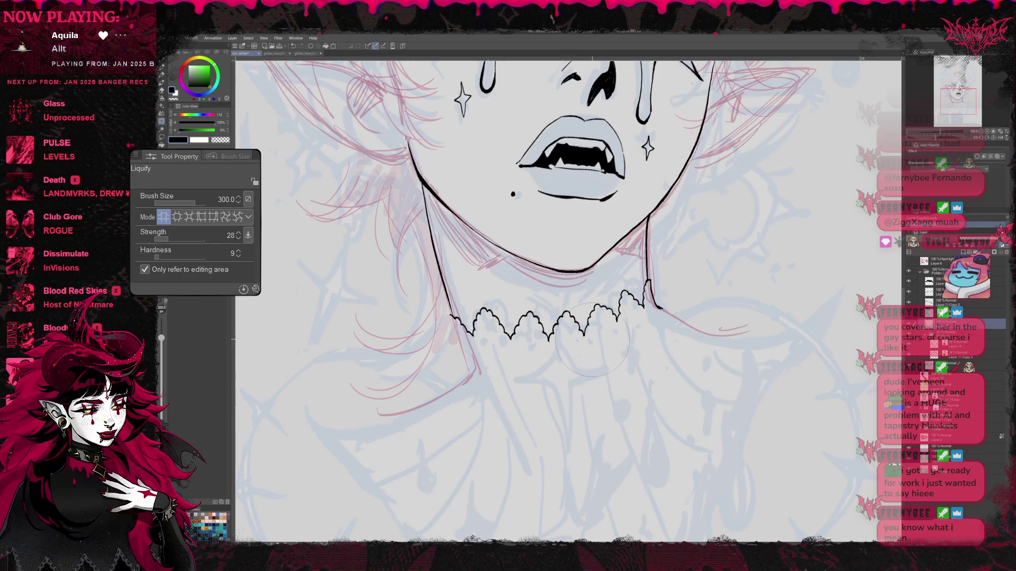
mouse_move(516, 329)
mouse_down()
mouse_move(508, 337)
mouse_move(561, 333)
mouse_move(534, 309)
mouse_move(548, 333)
mouse_move(515, 341)
mouse_move(555, 321)
mouse_move(600, 321)
mouse_move(508, 340)
mouse_move(543, 330)
mouse_move(516, 313)
mouse_move(622, 306)
mouse_move(591, 325)
mouse_move(647, 361)
mouse_up()
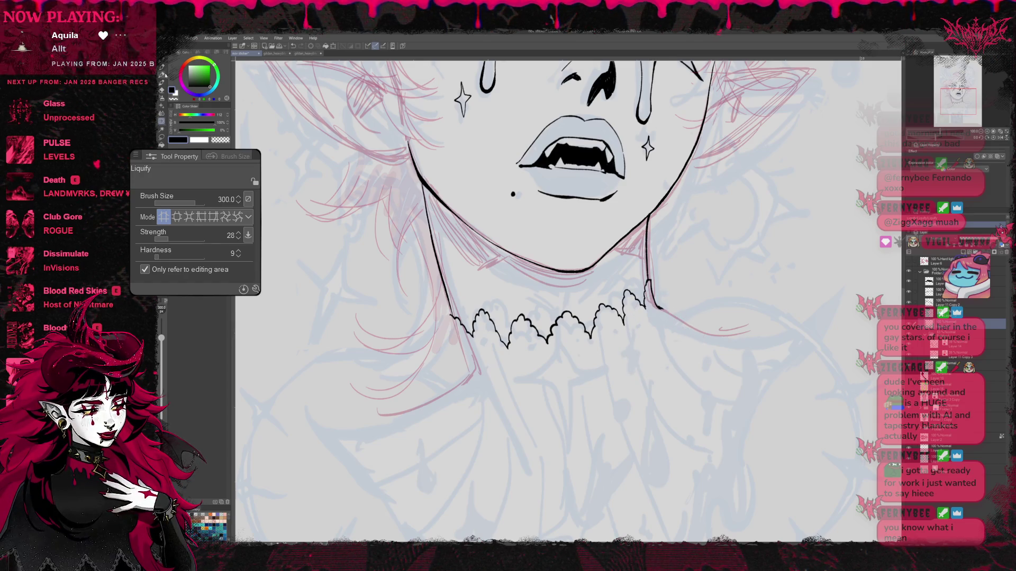
key(p)
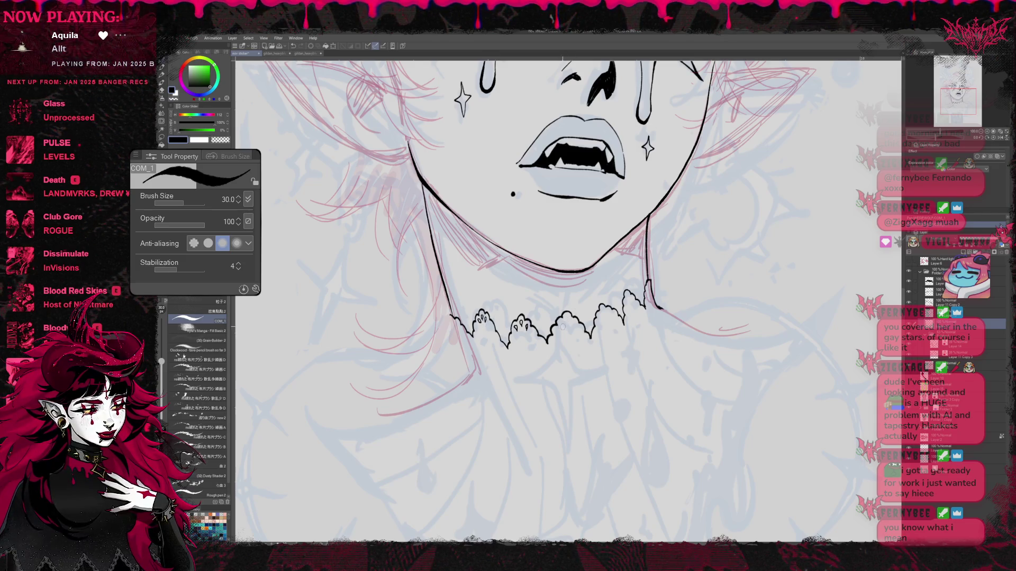
Step: Draw a small curl inside a choker scallop and centre the choker in view
drag(557, 318, 564, 325)
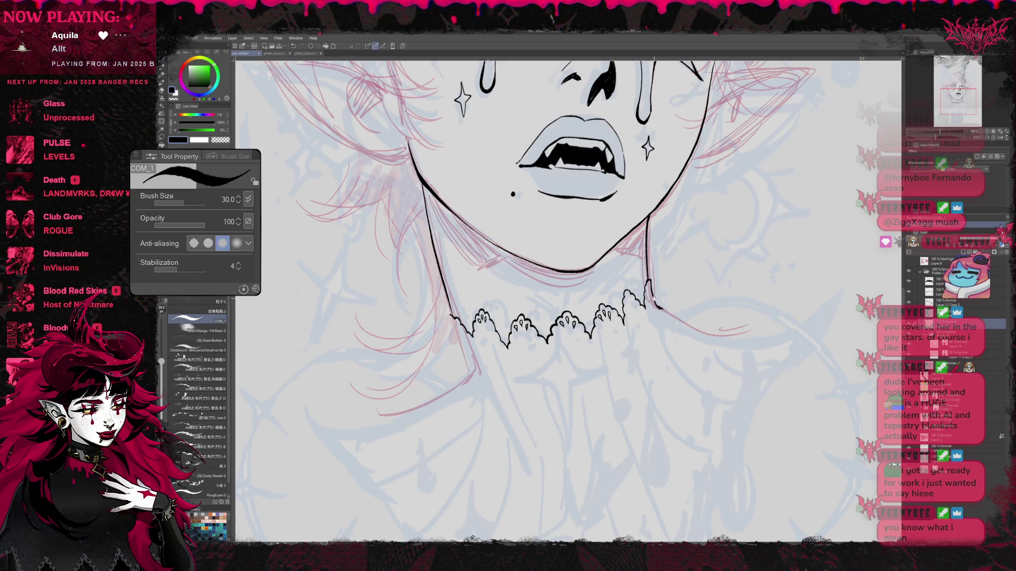
drag(556, 318, 527, 324)
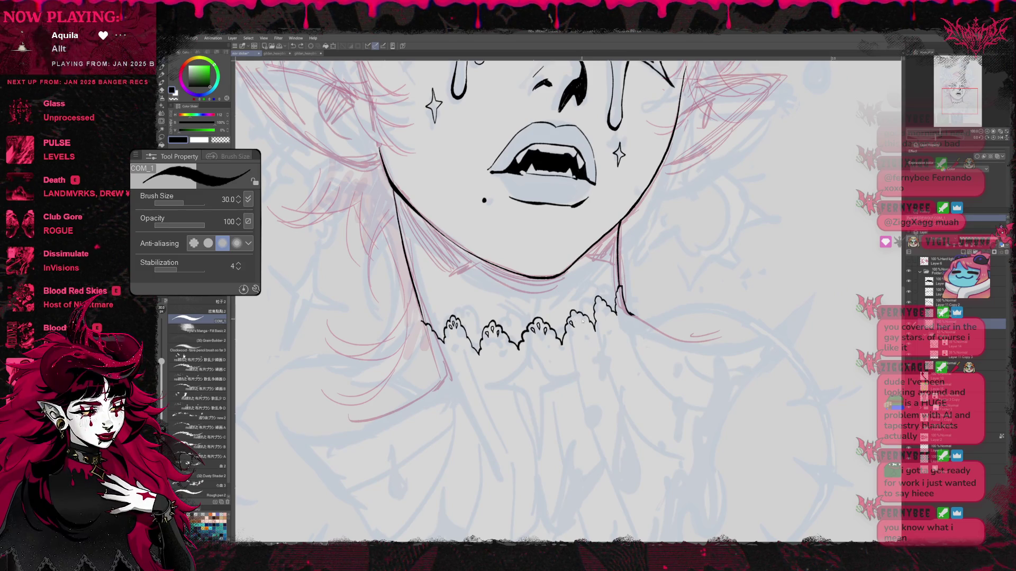
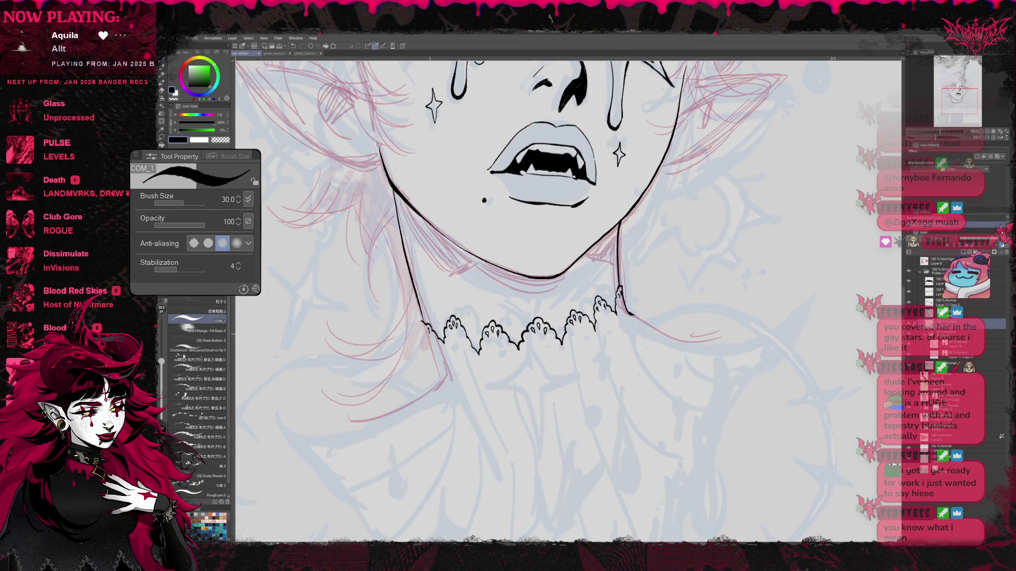
Step: Ink the neck line into the left shoulder curve, undo the right shoulder stroke, and hide the pink sketch layer
mouse_move(430, 319)
mouse_down()
mouse_move(596, 285)
mouse_move(584, 282)
mouse_up()
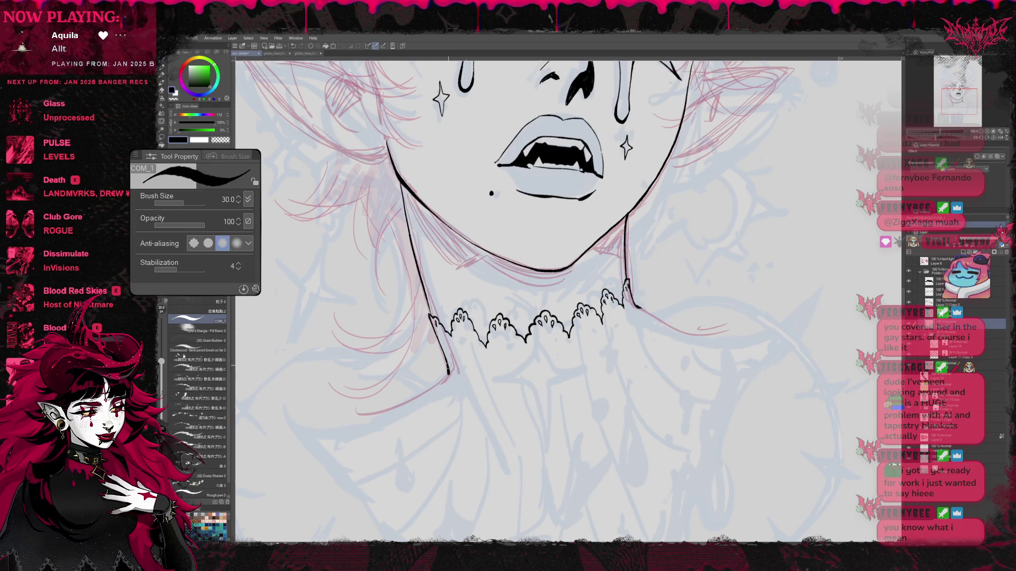
mouse_move(507, 318)
mouse_down()
mouse_move(516, 246)
mouse_move(603, 263)
mouse_up()
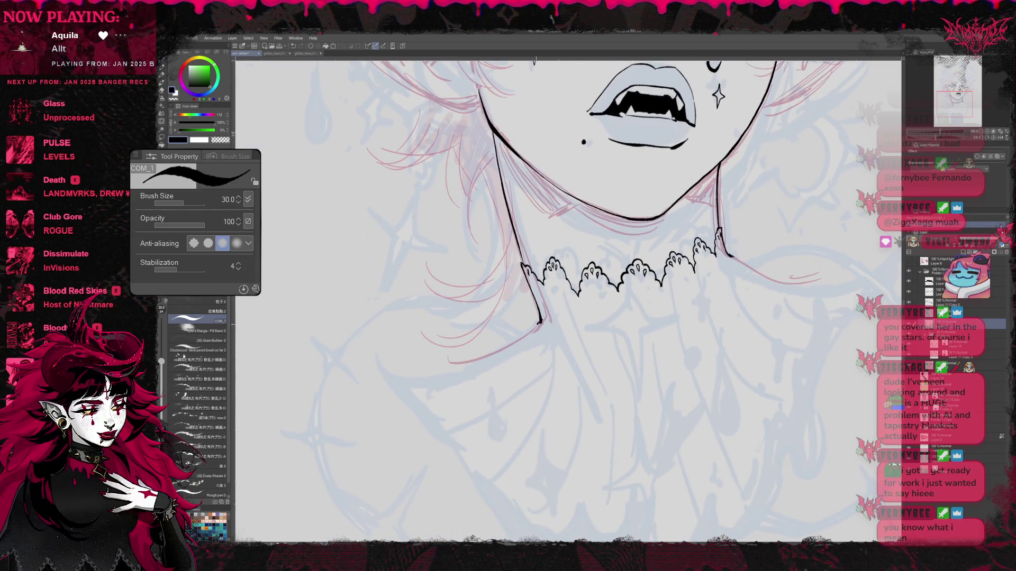
mouse_move(540, 321)
mouse_down()
mouse_move(466, 367)
mouse_move(386, 380)
mouse_move(374, 349)
mouse_up()
mouse_move(555, 278)
mouse_down()
mouse_move(464, 316)
mouse_move(425, 318)
mouse_up()
mouse_move(743, 309)
mouse_down()
mouse_move(655, 321)
mouse_move(597, 296)
mouse_up()
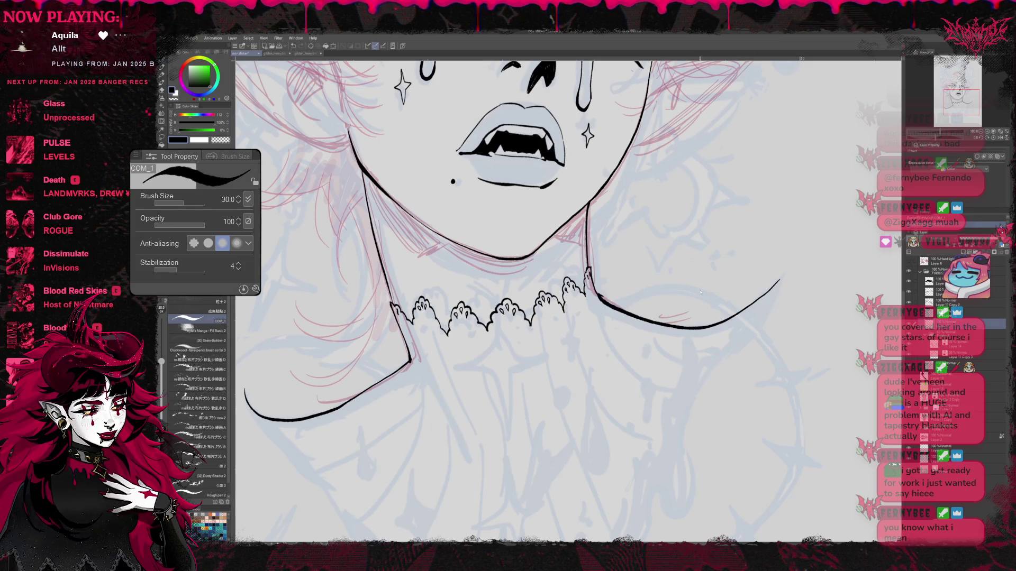
key(ctrl+z)
key(h)
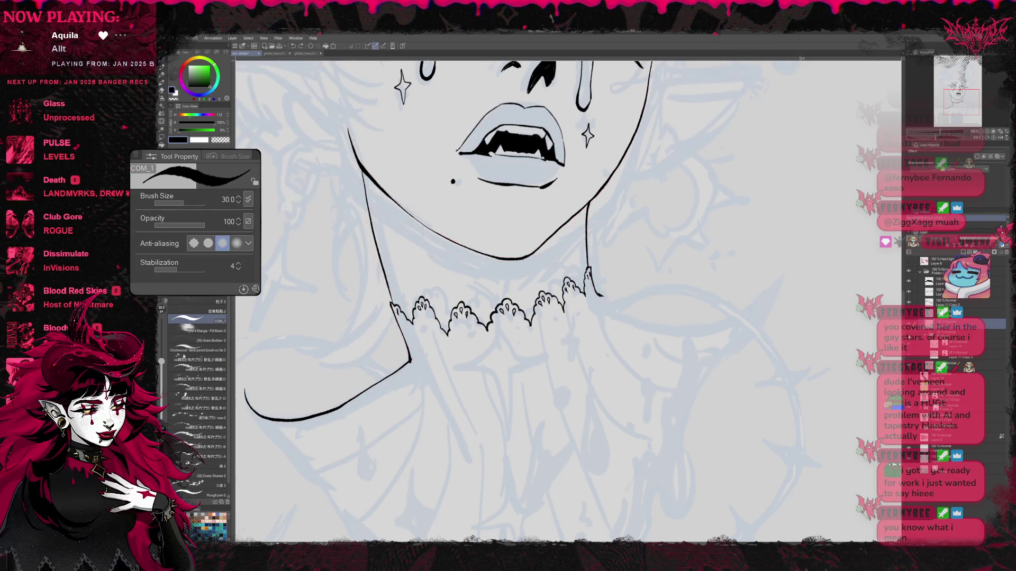
scroll(508, 302, up, 2)
Step: Mark the choker's right end and try a long right shoulder curve, then undo it
key(e)
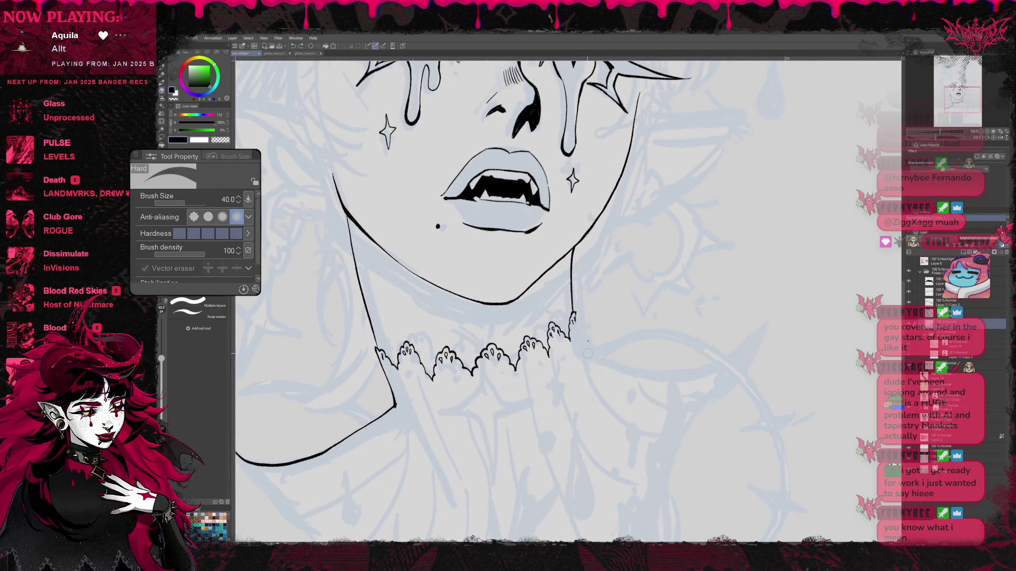
key(b)
drag(573, 316, 583, 350)
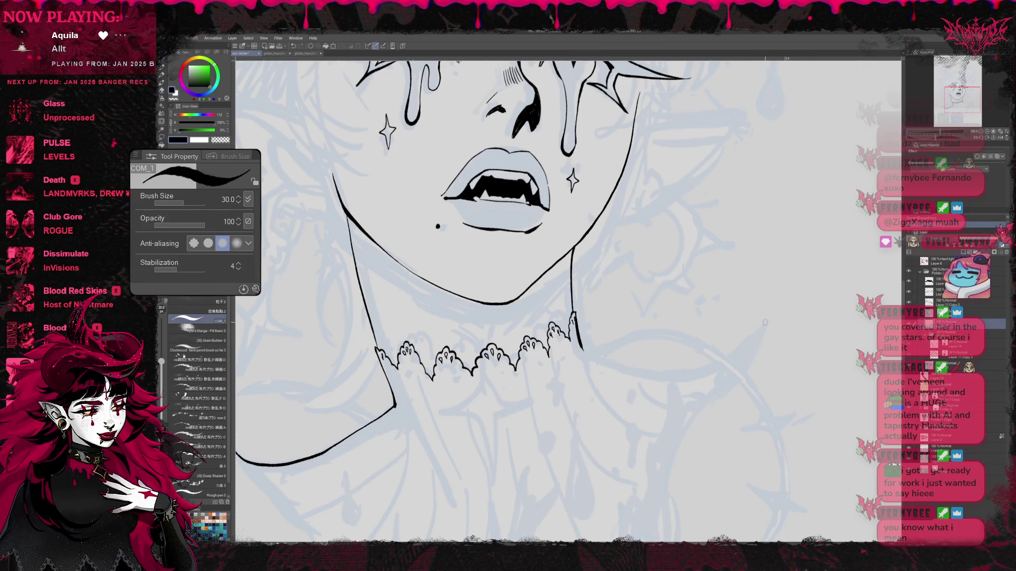
drag(767, 321, 582, 351)
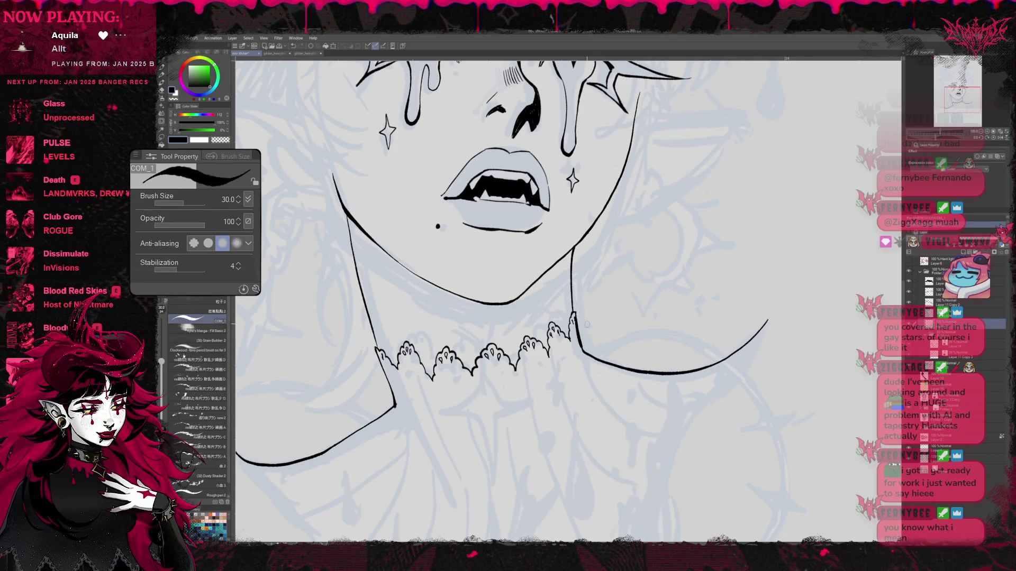
key(ctrl+z)
scroll(420, 354, down, 1)
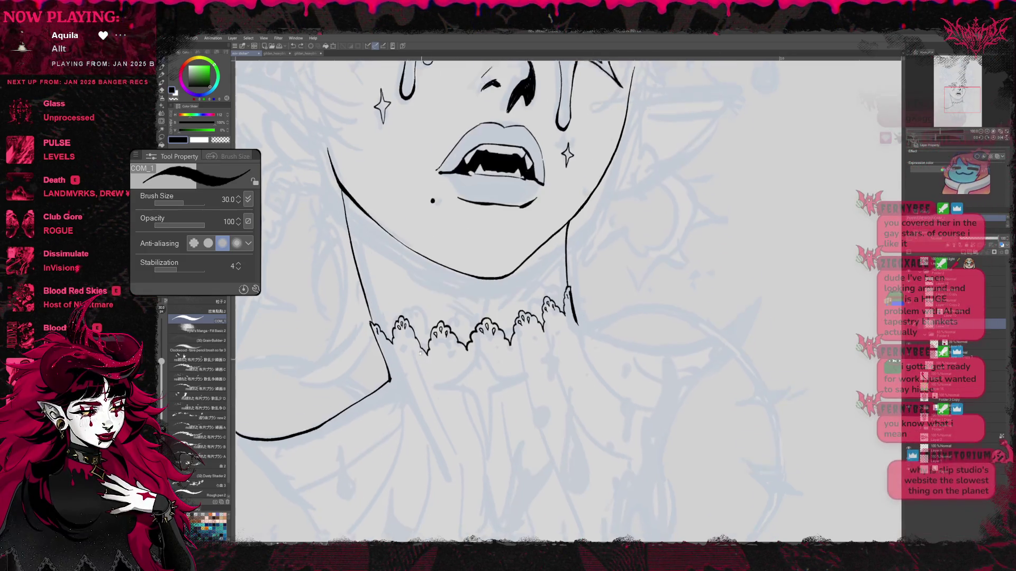
scroll(420, 353, down, 2)
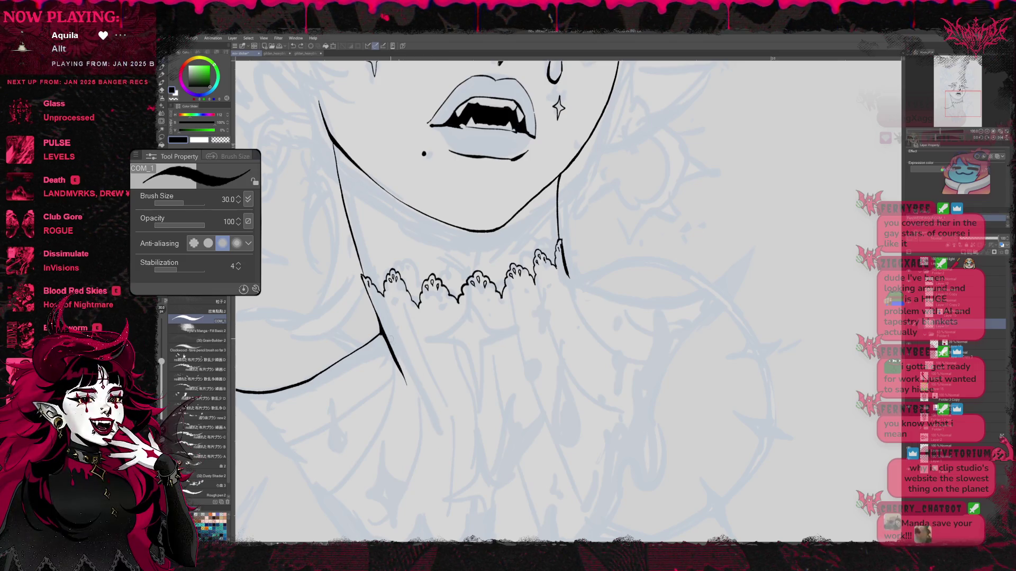
Step: Erase the chest line below the collar and the lower part of the left neck line
key(e)
drag(380, 332, 405, 384)
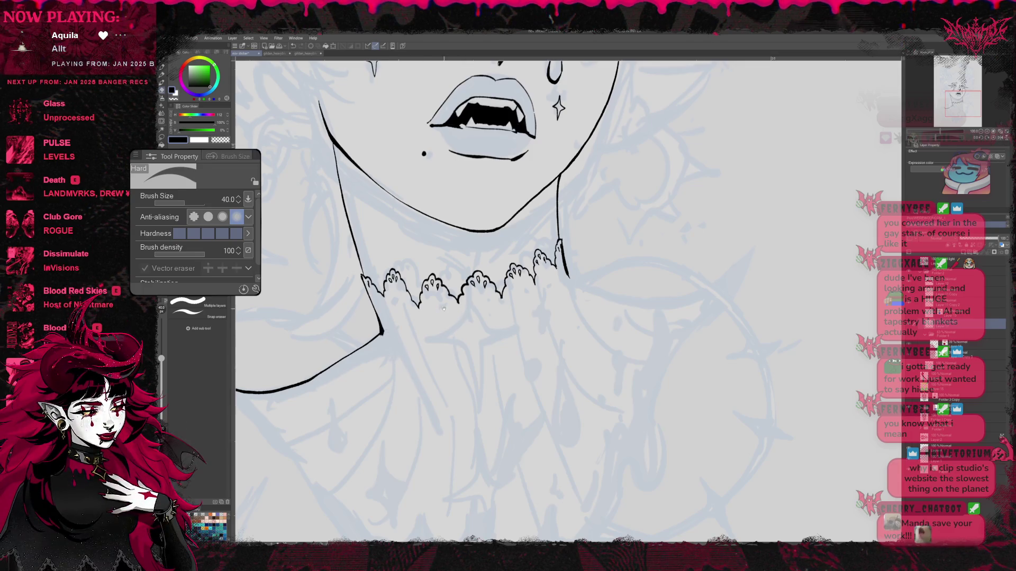
scroll(444, 309, down, 2)
scroll(444, 310, up, 2)
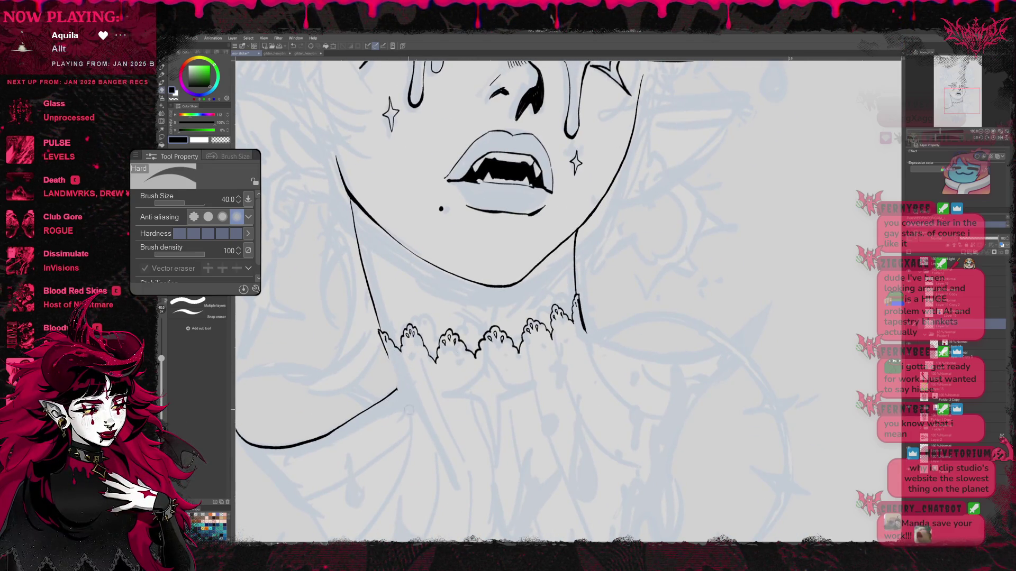
mouse_move(376, 321)
mouse_down()
mouse_move(359, 248)
mouse_move(382, 321)
mouse_up()
key(p)
key(p)
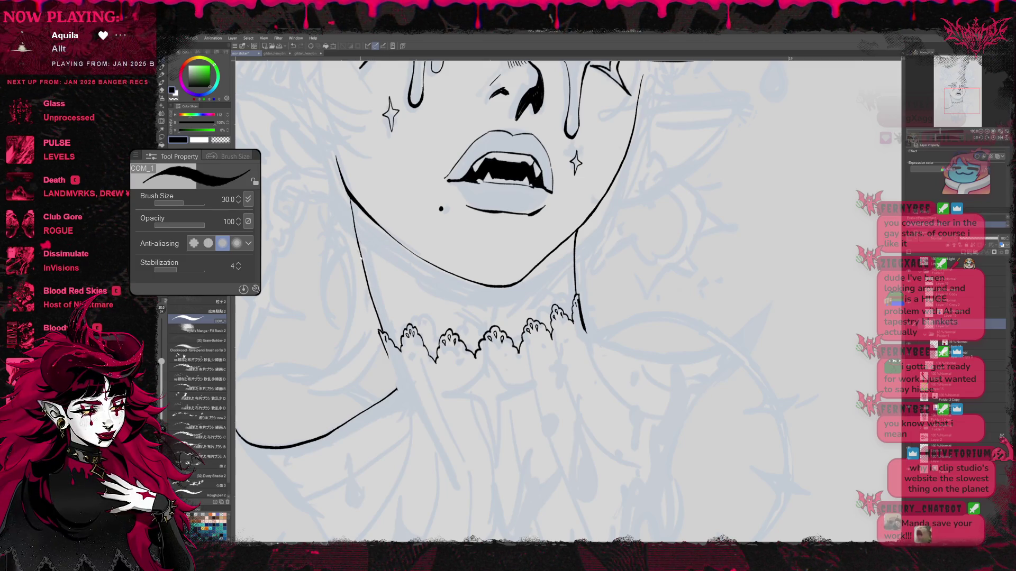
Step: Redraw the left neck line beside the choker and extend it down toward the chest
key(ctrl+z)
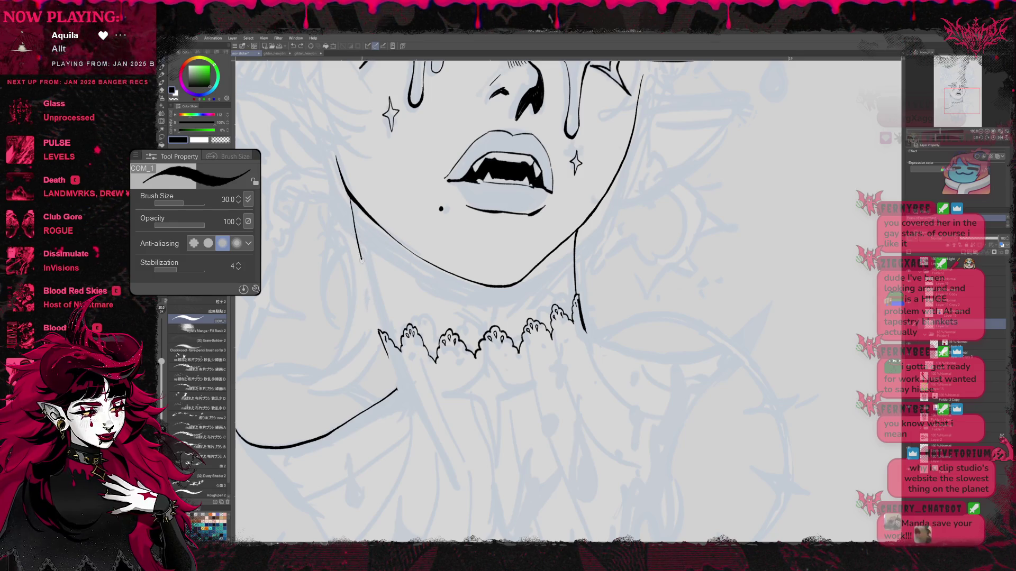
drag(362, 256, 380, 331)
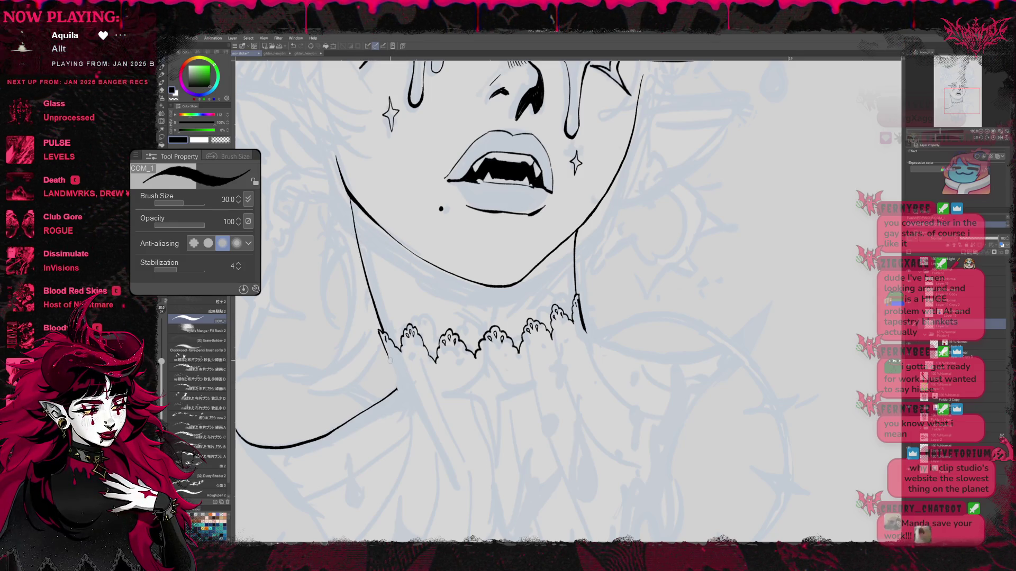
drag(395, 385, 439, 468)
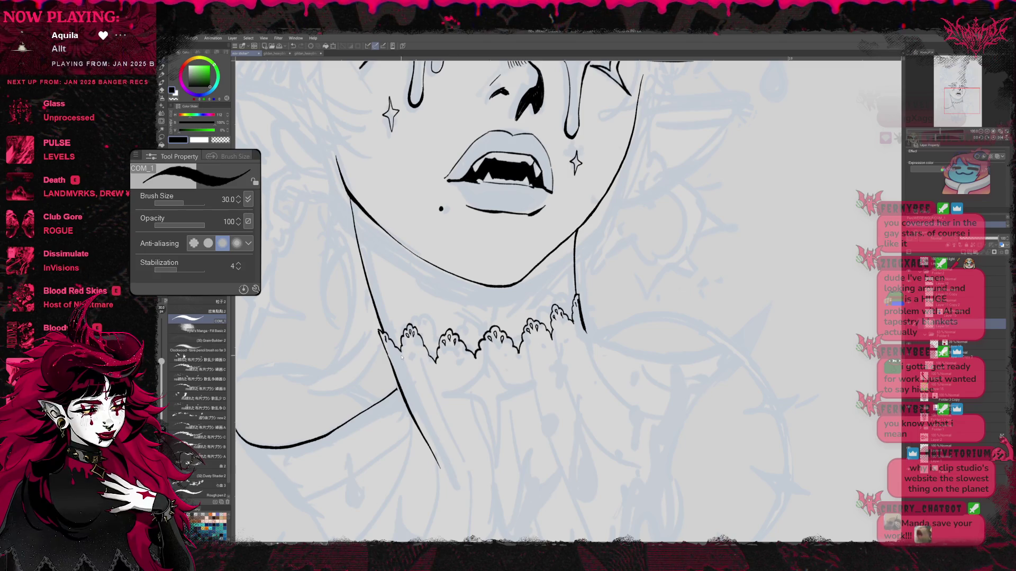
key(ctrl+z)
drag(388, 357, 433, 448)
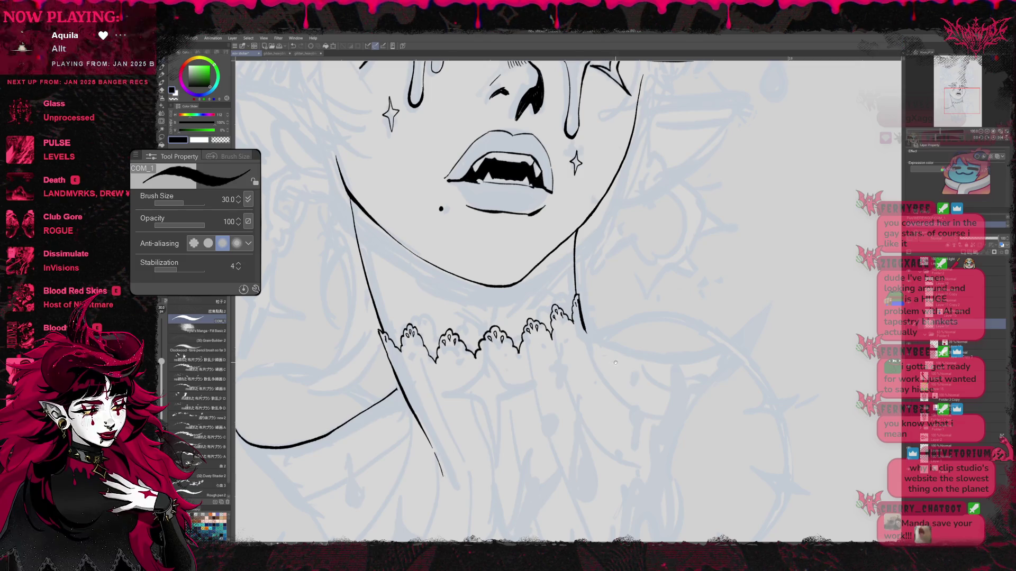
Step: Erase the short line under the choker's right end and undo a trial curve there
drag(657, 356, 625, 373)
key(e)
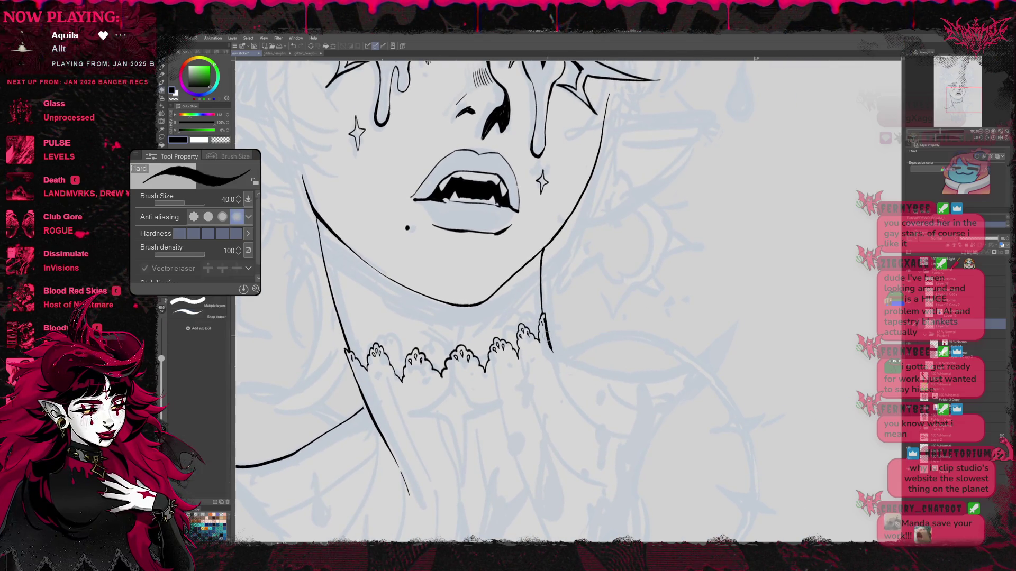
mouse_move(551, 350)
mouse_down()
mouse_move(544, 319)
mouse_move(560, 364)
mouse_move(641, 378)
mouse_up()
key(p)
key(e)
key(p)
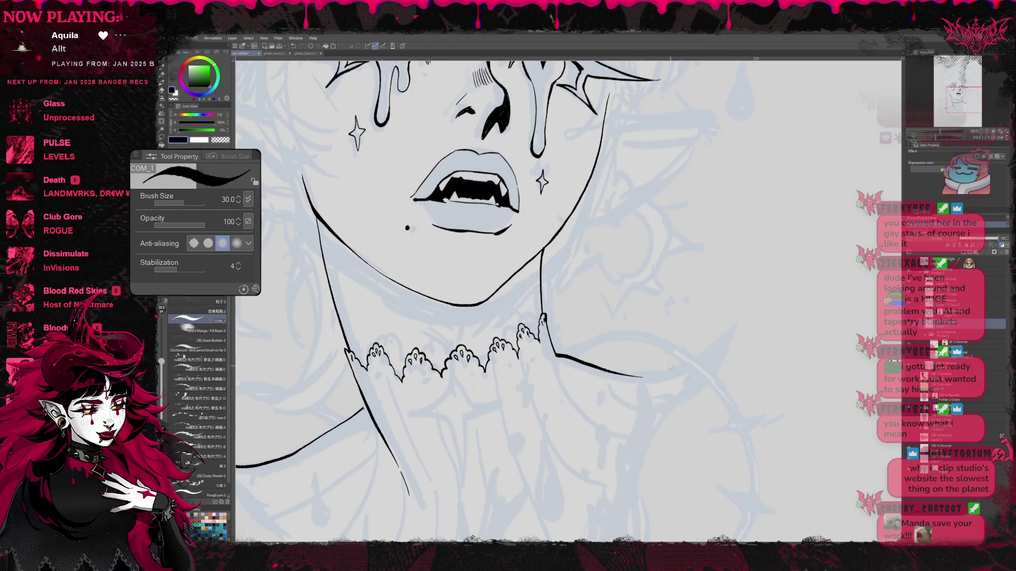
mouse_move(555, 353)
mouse_down()
mouse_move(651, 377)
mouse_move(733, 346)
mouse_move(554, 354)
mouse_up()
key(ctrl+z)
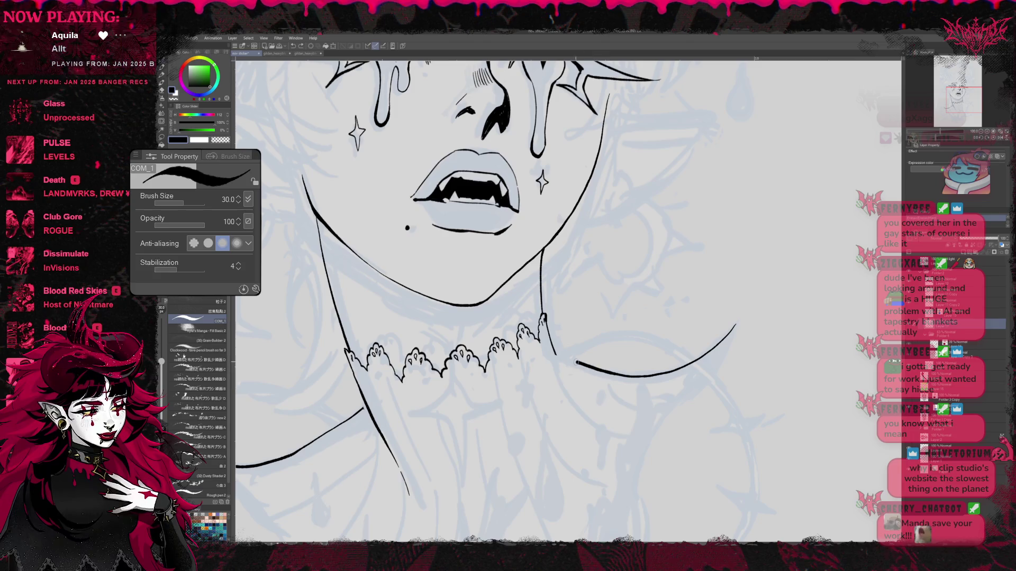
Step: Ink a curved right shoulder line running down-left from the right-side mark
key(e)
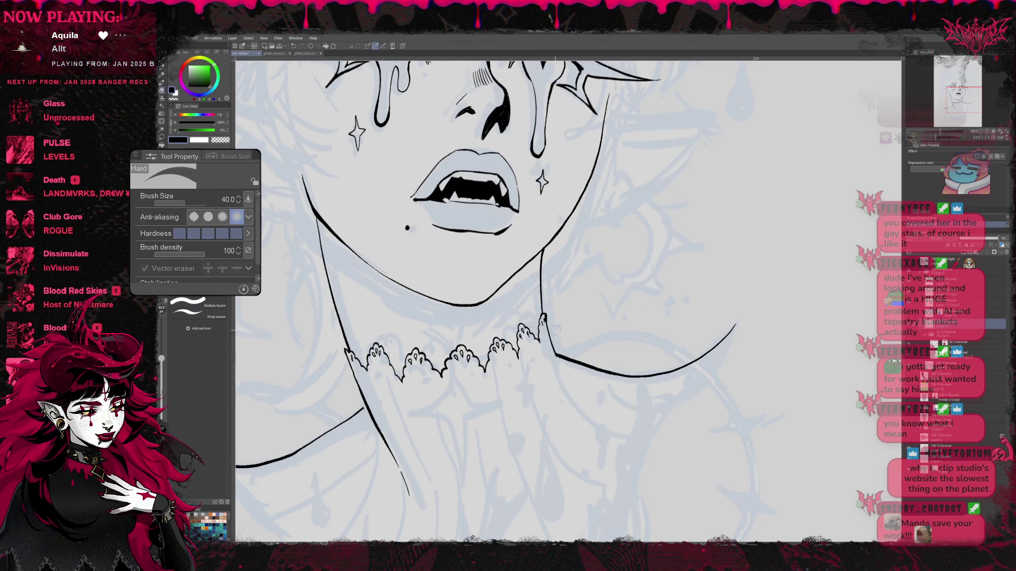
drag(555, 359, 587, 304)
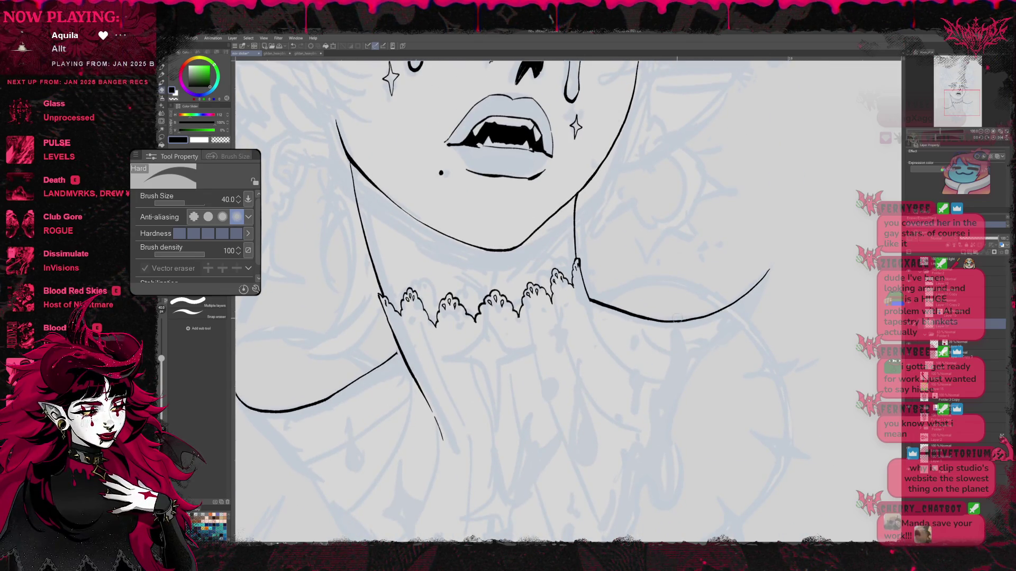
key(p)
drag(768, 271, 720, 343)
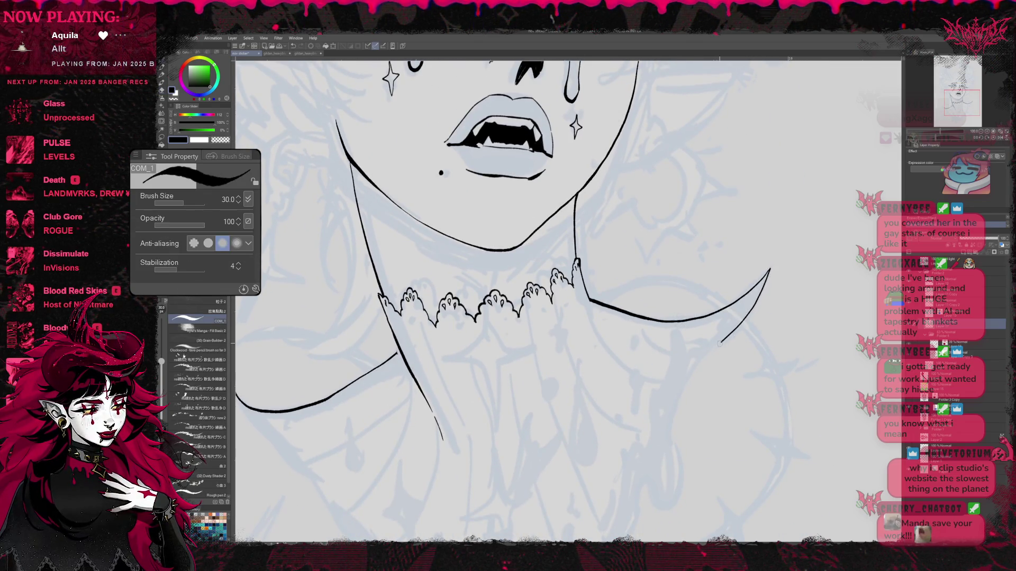
Step: Extend both shoulder lines downward and join them at the chest point
drag(508, 333, 556, 211)
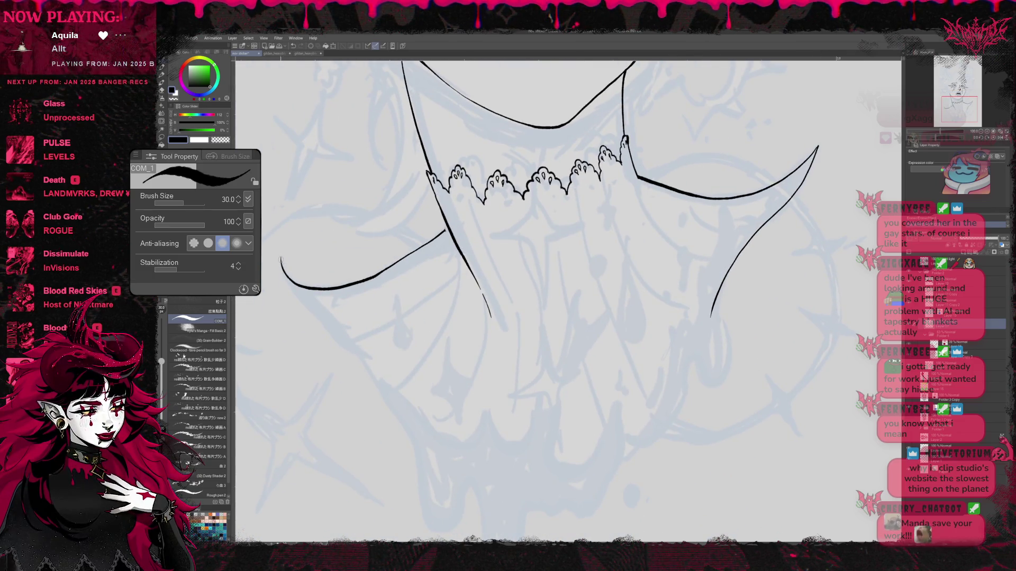
drag(299, 300, 396, 397)
drag(508, 318, 472, 274)
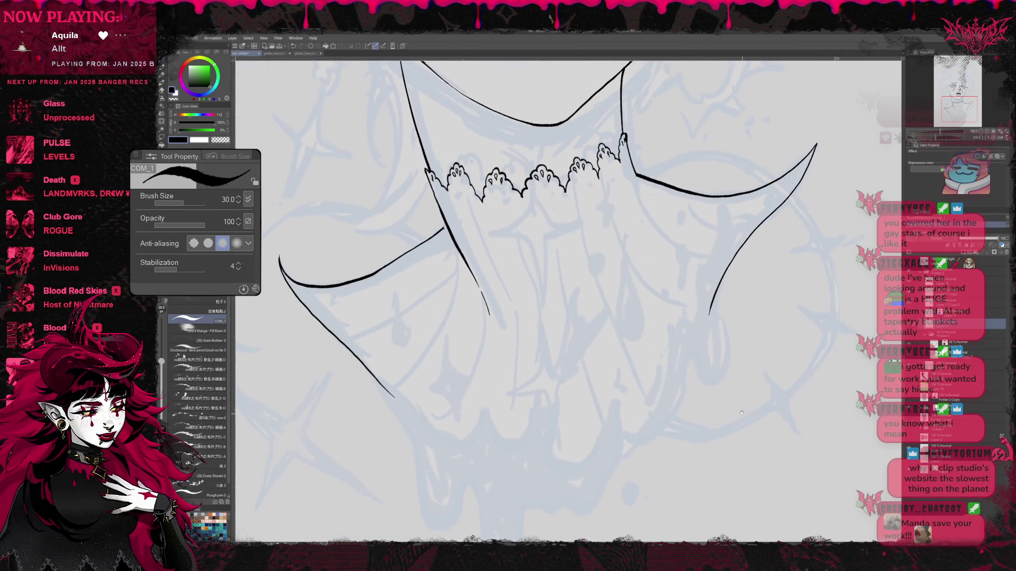
mouse_move(676, 267)
mouse_down()
mouse_move(641, 343)
mouse_move(558, 441)
mouse_up()
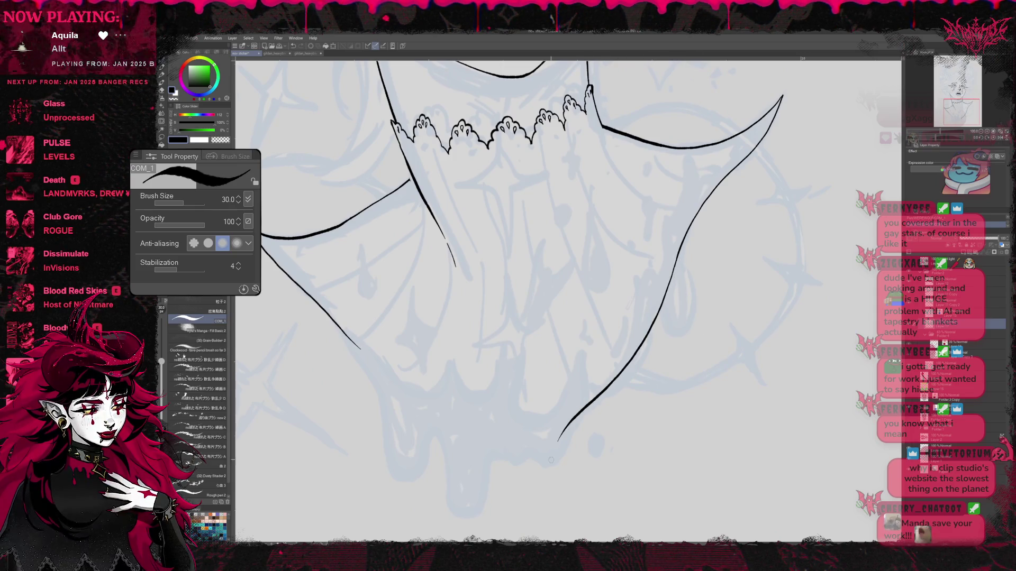
mouse_move(358, 347)
mouse_down()
mouse_move(420, 389)
mouse_move(556, 447)
mouse_up()
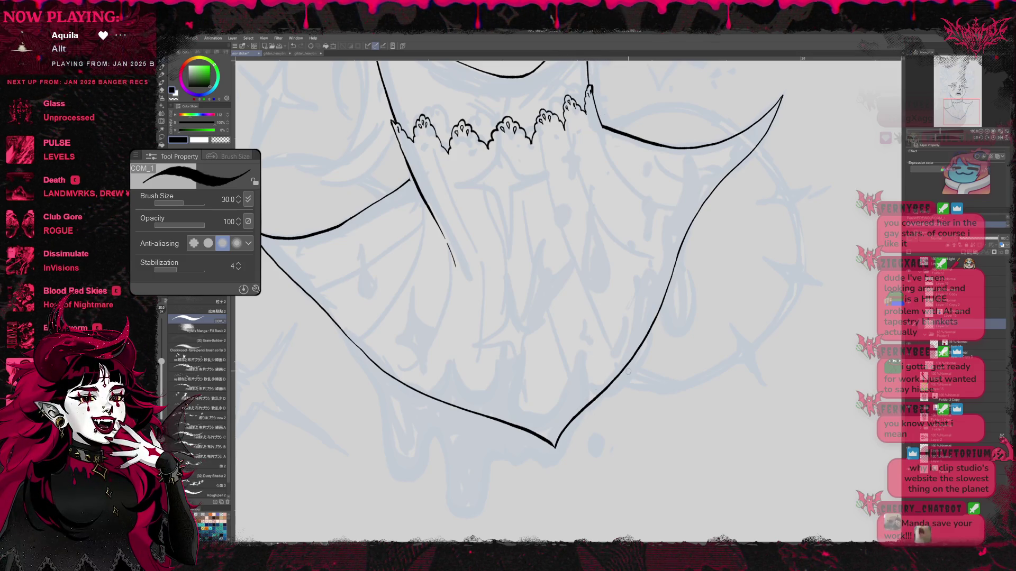
drag(673, 330, 703, 381)
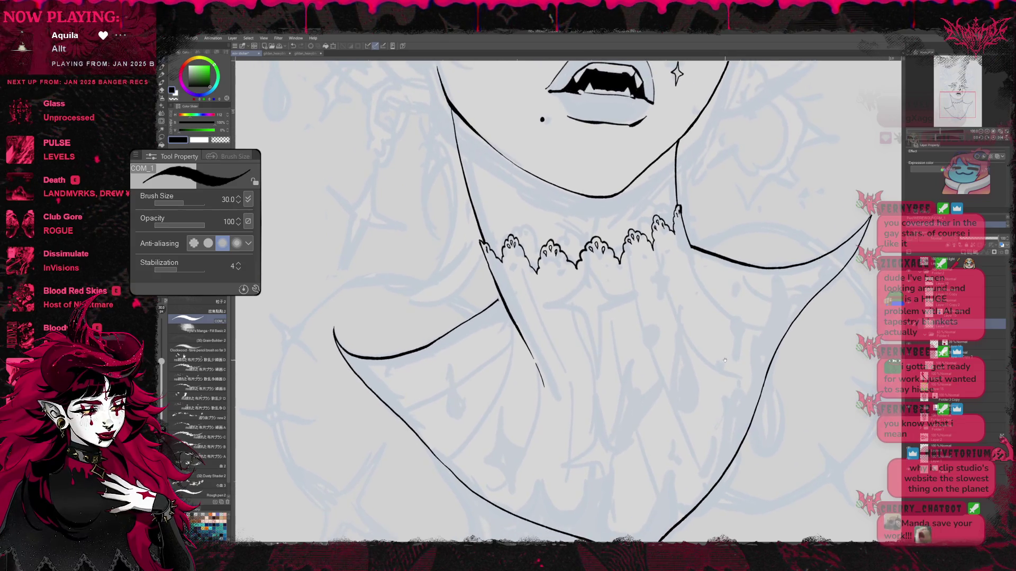
Step: With the canvas turned sideways, erase part of the vertical neck line and ink a new pointed shoulder curve
key(r)
drag(703, 380, 499, 321)
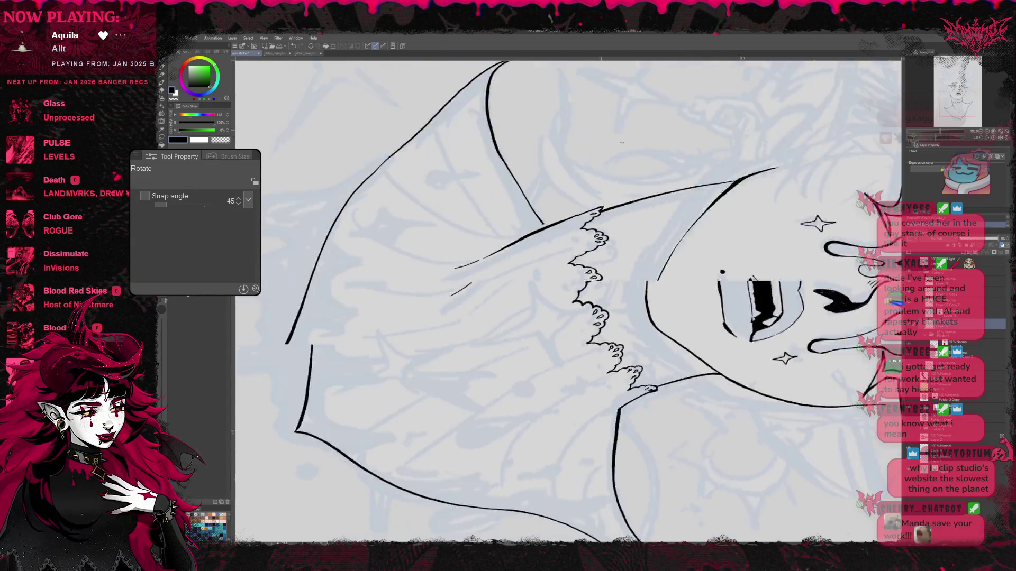
key(e)
mouse_move(421, 285)
mouse_down()
mouse_move(423, 244)
mouse_move(429, 329)
mouse_move(453, 389)
mouse_up()
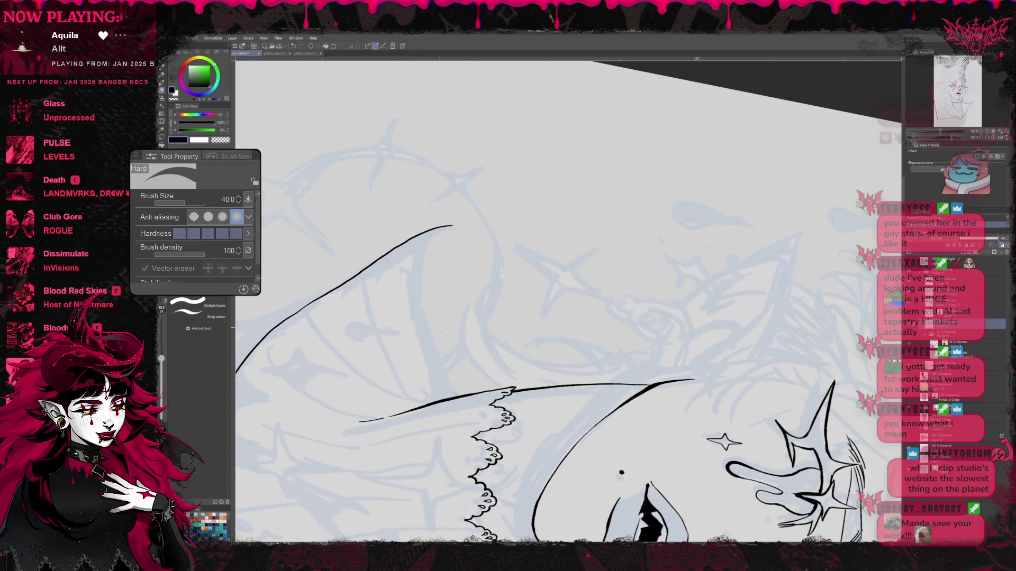
key(b)
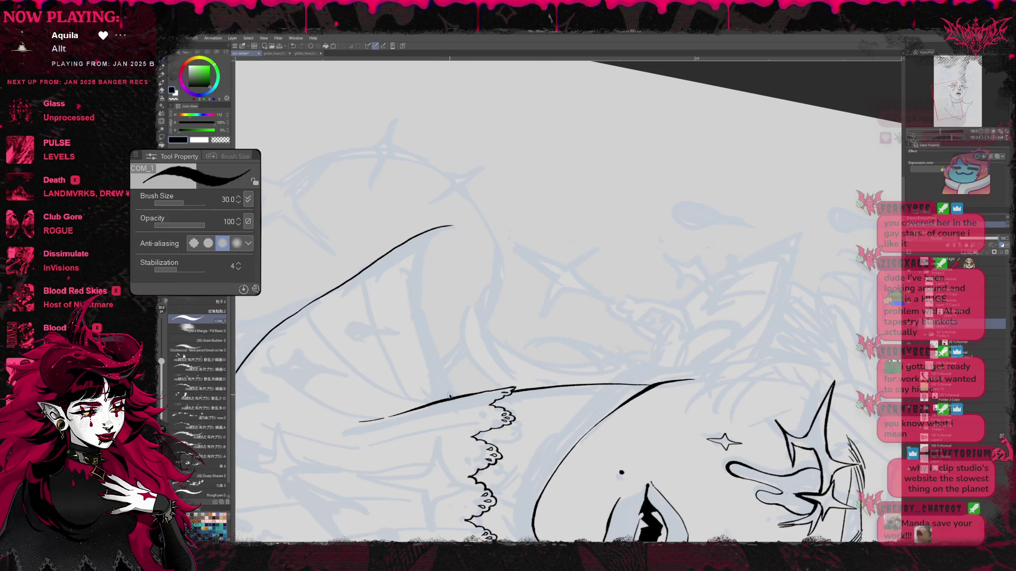
mouse_move(450, 397)
mouse_down()
mouse_move(418, 315)
mouse_move(420, 240)
mouse_move(463, 222)
mouse_up()
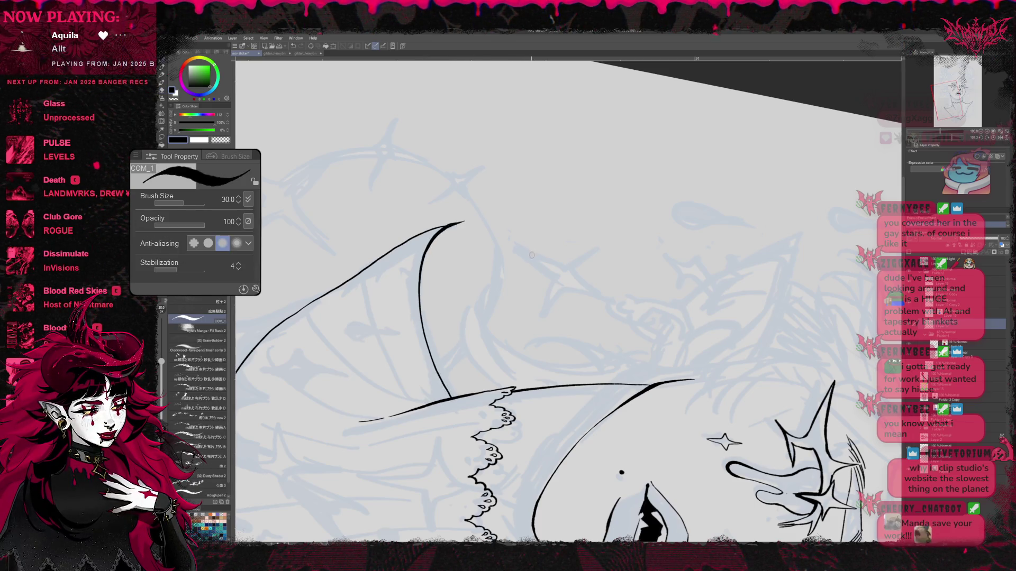
scroll(530, 254, down, 5)
scroll(531, 255, down, 5)
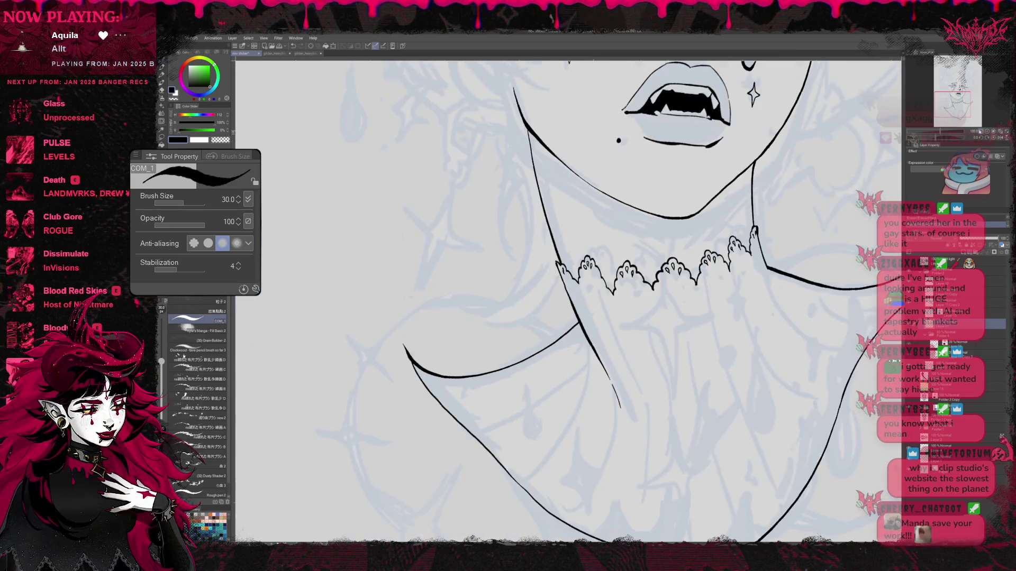
scroll(728, 303, up, 3)
scroll(728, 304, up, 3)
scroll(727, 303, up, 2)
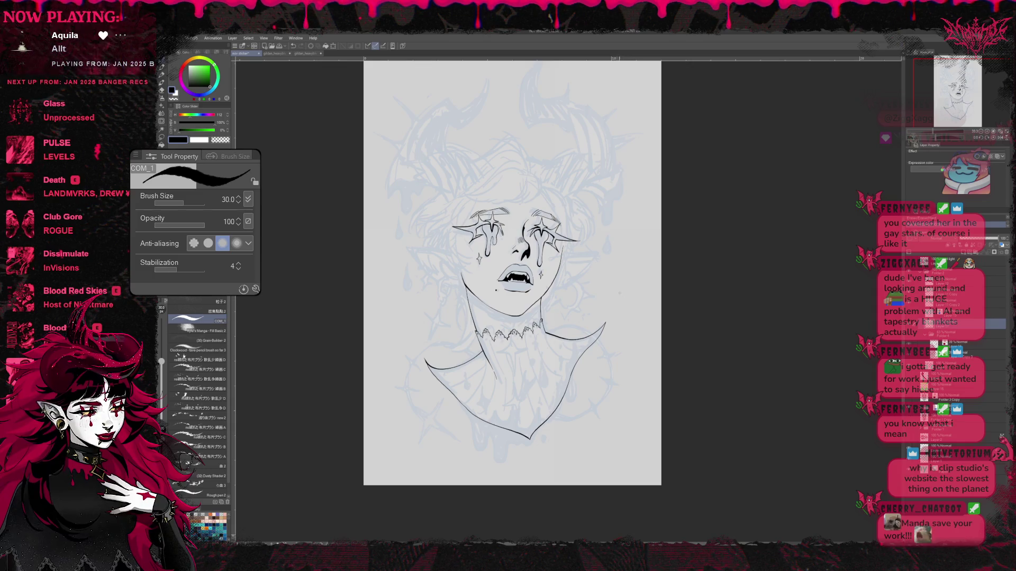
Step: Zoom in and erase part of the lower-right body line
key(ctrl+plus)
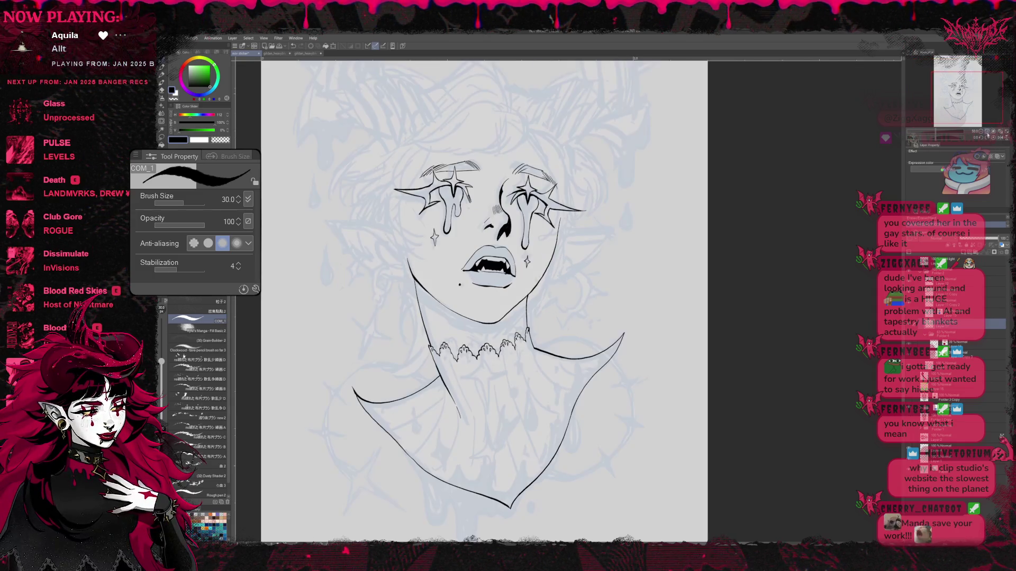
key(e)
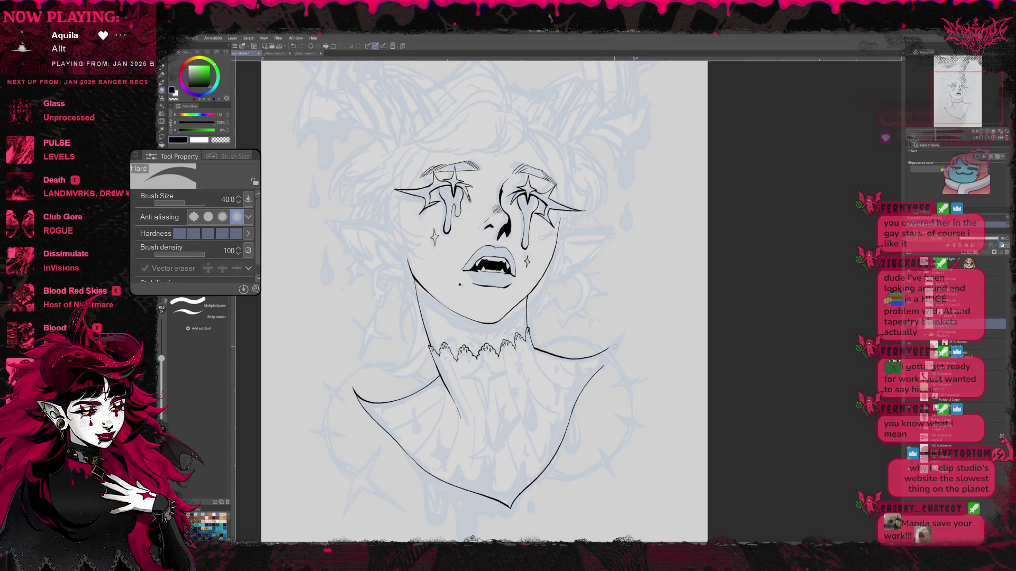
key(p)
key(e)
mouse_move(603, 367)
mouse_down()
mouse_move(579, 404)
mouse_move(613, 359)
mouse_move(573, 405)
mouse_up()
key(p)
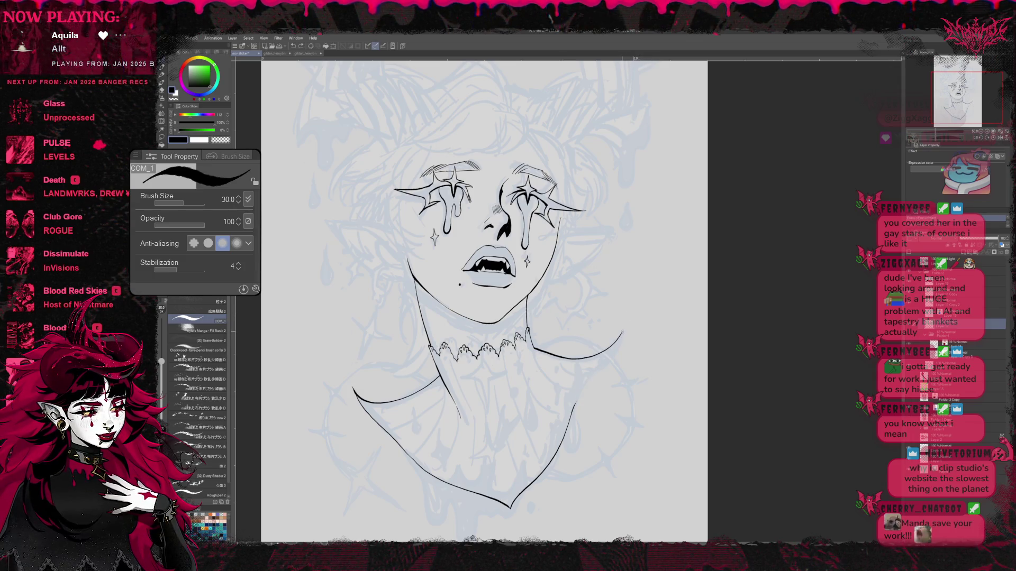
Step: Re-ink the right shoulder-to-body line and extend it up into a sharper shoulder point
drag(615, 350, 581, 388)
key(ctrl+z)
key(ctrl+z)
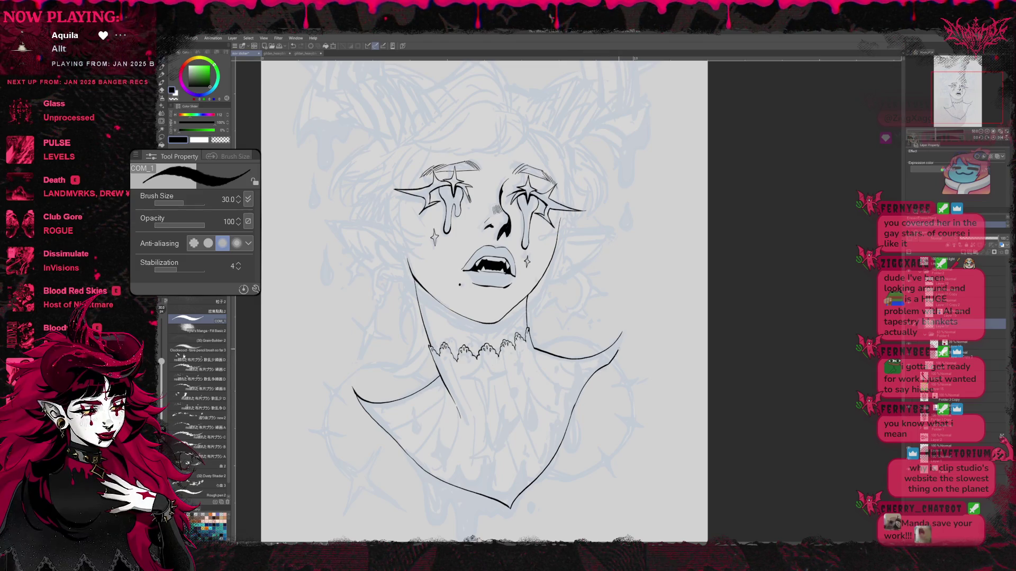
drag(608, 365, 592, 377)
drag(623, 334, 643, 320)
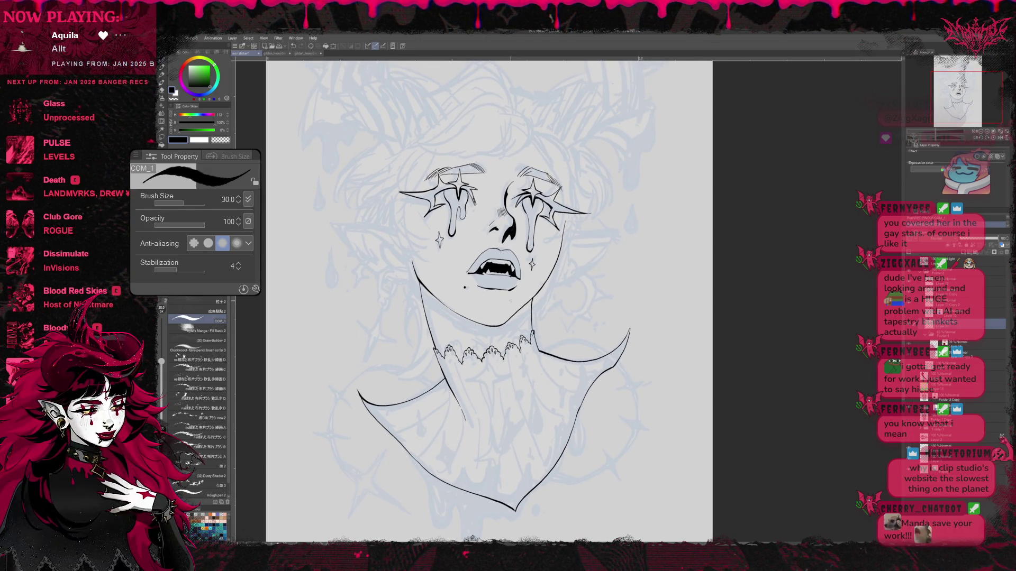
key(e)
key(asciicircum)
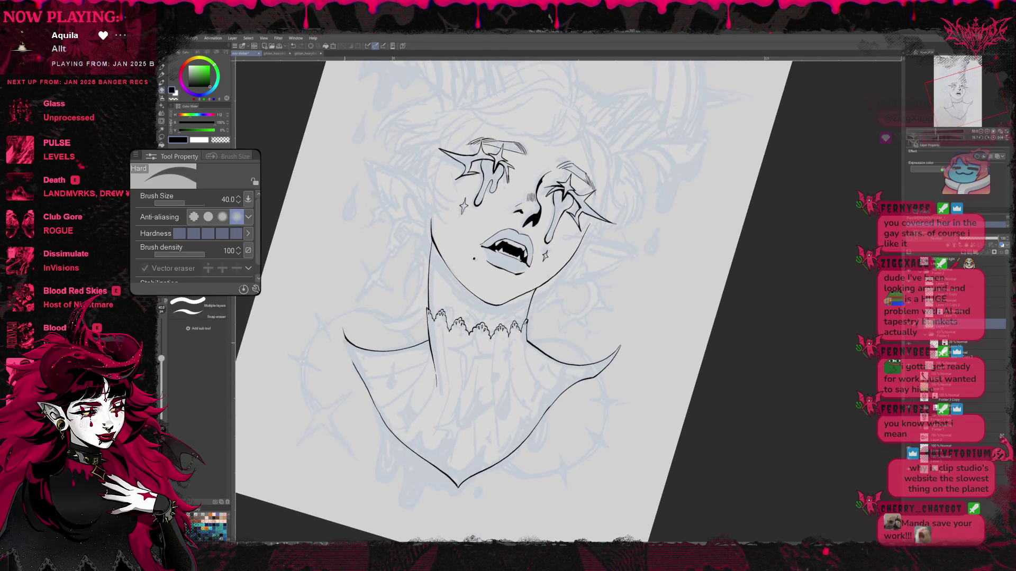
Step: Erase a stray segment, extend the left shoulder line up-left, and draw a vertical neck line below the chin
click(371, 397)
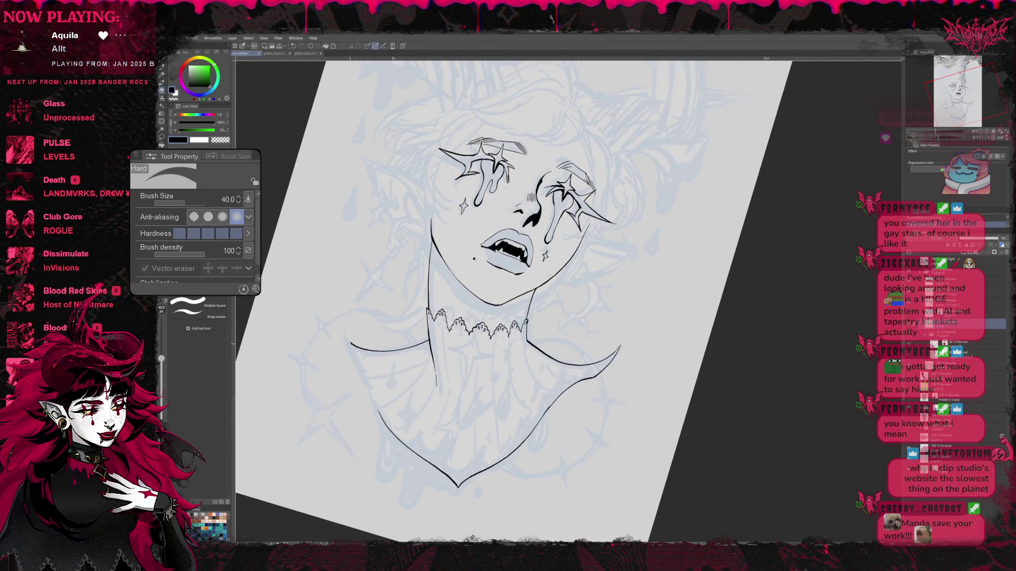
key(p)
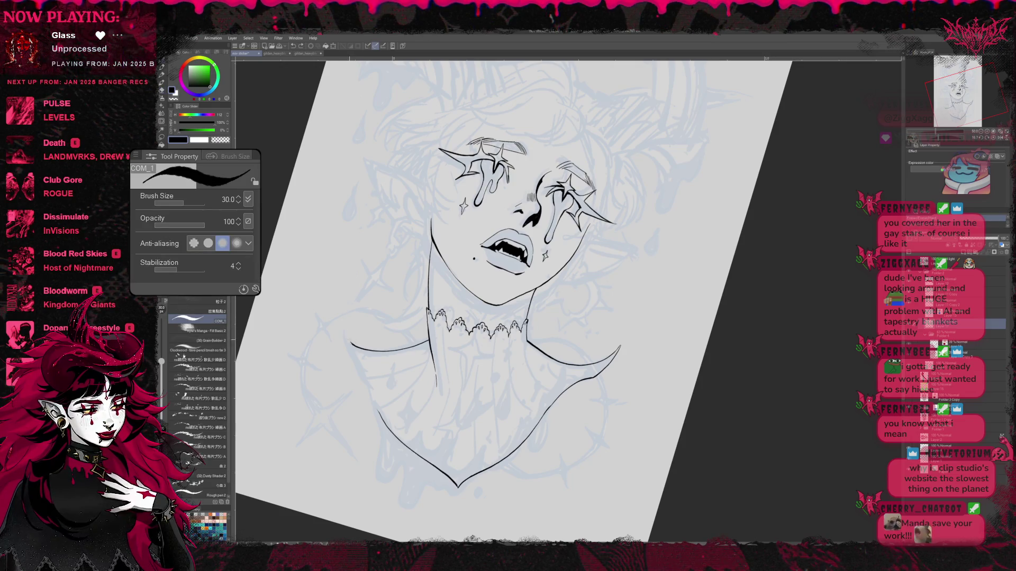
drag(353, 347, 342, 333)
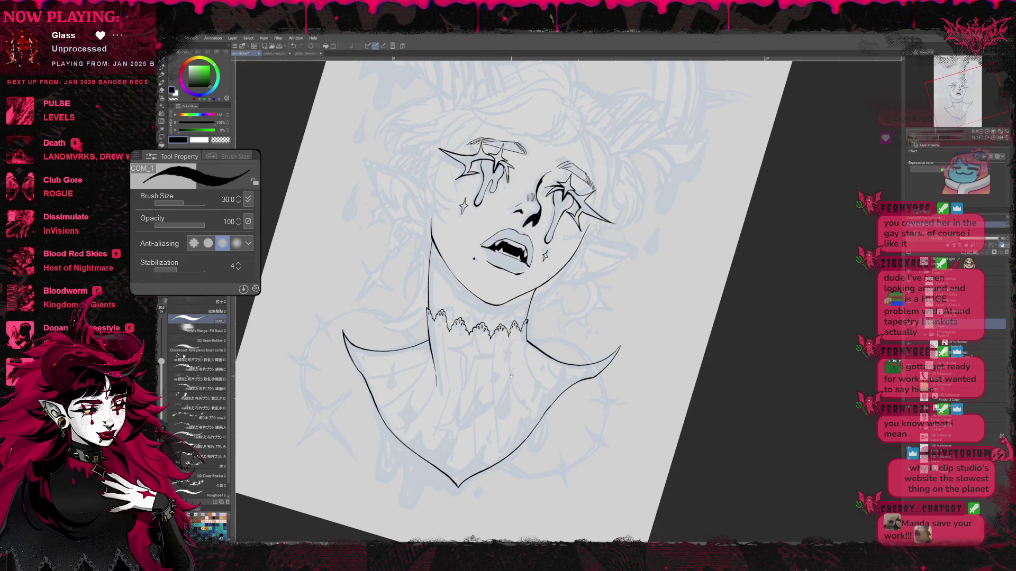
scroll(511, 375, up, 1)
scroll(540, 386, up, 2)
scroll(568, 398, up, 1)
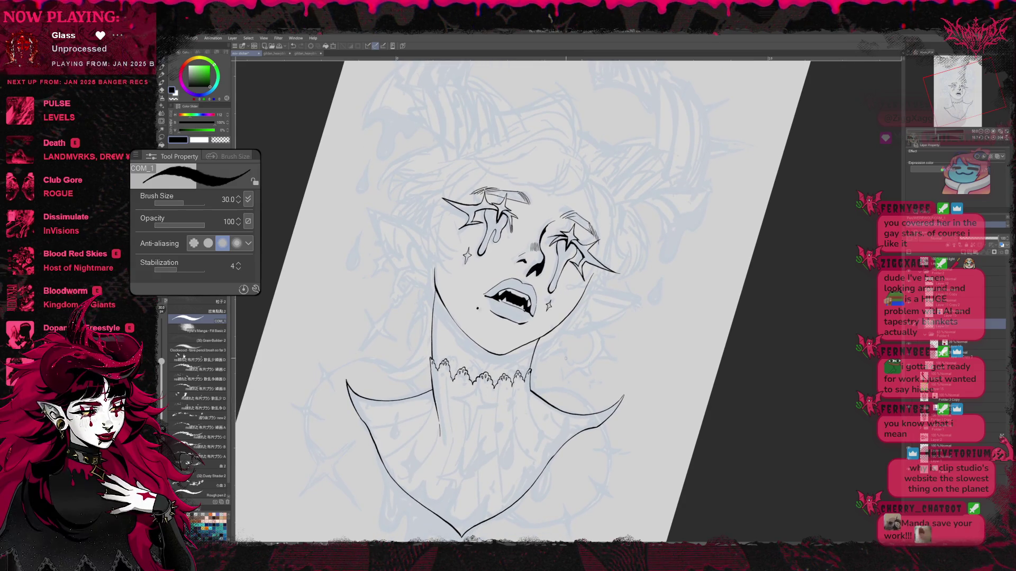
key(e)
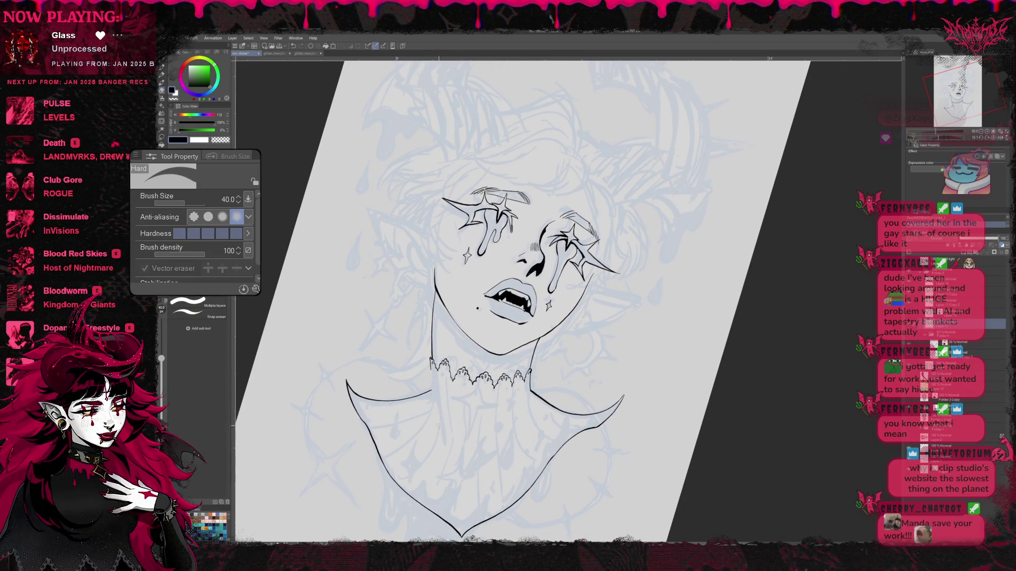
key(p)
drag(429, 364, 442, 444)
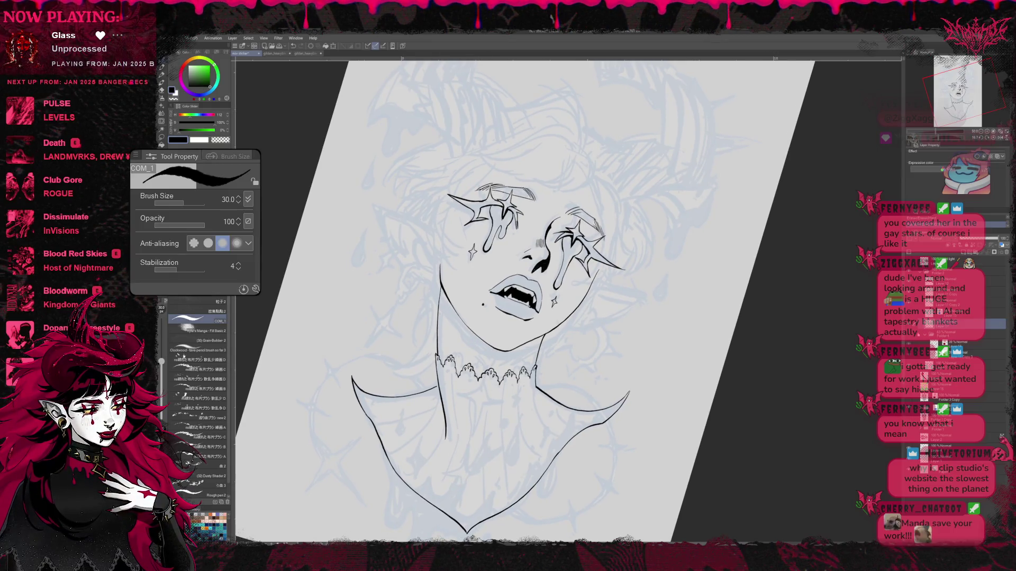
Step: Rotate the canvas nearer upright and ink a curved neck line down from the jaw
key(r)
drag(782, 352, 687, 332)
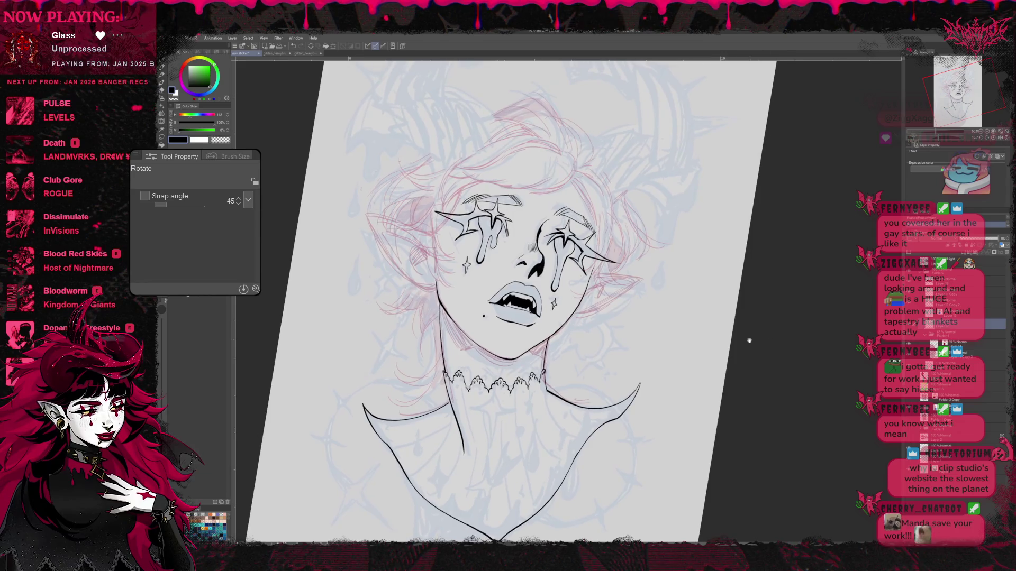
key(e)
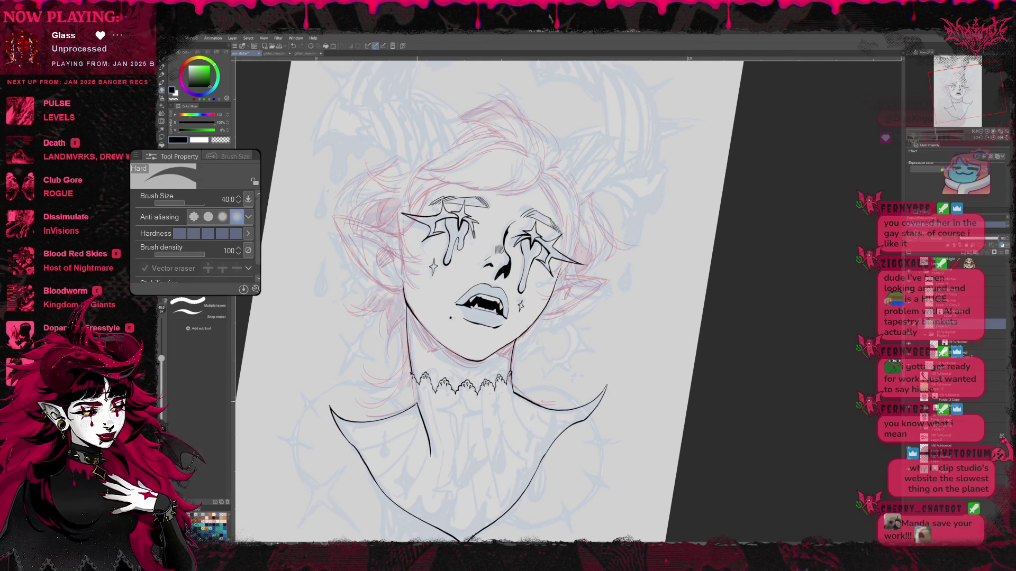
key(b)
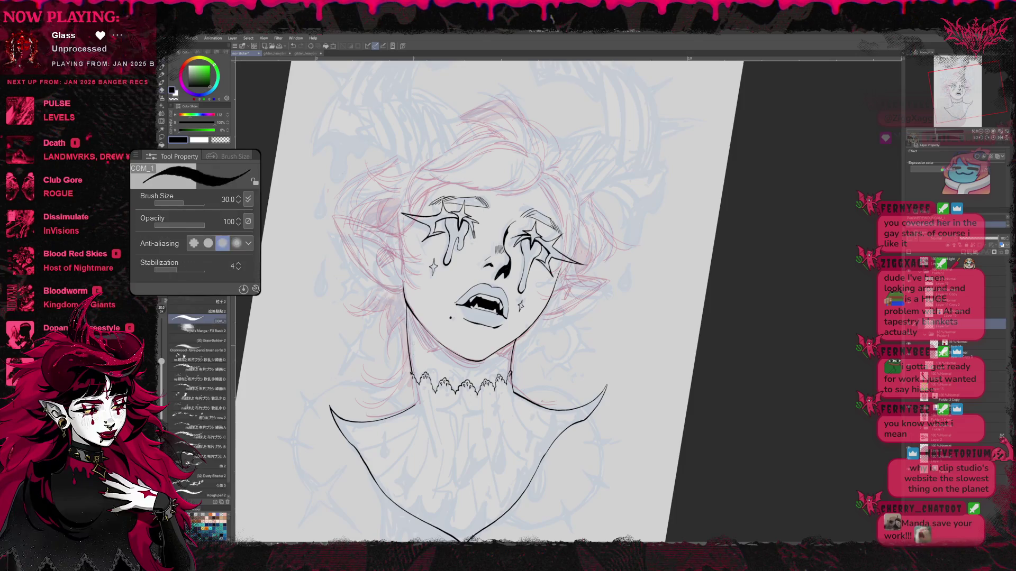
key(e)
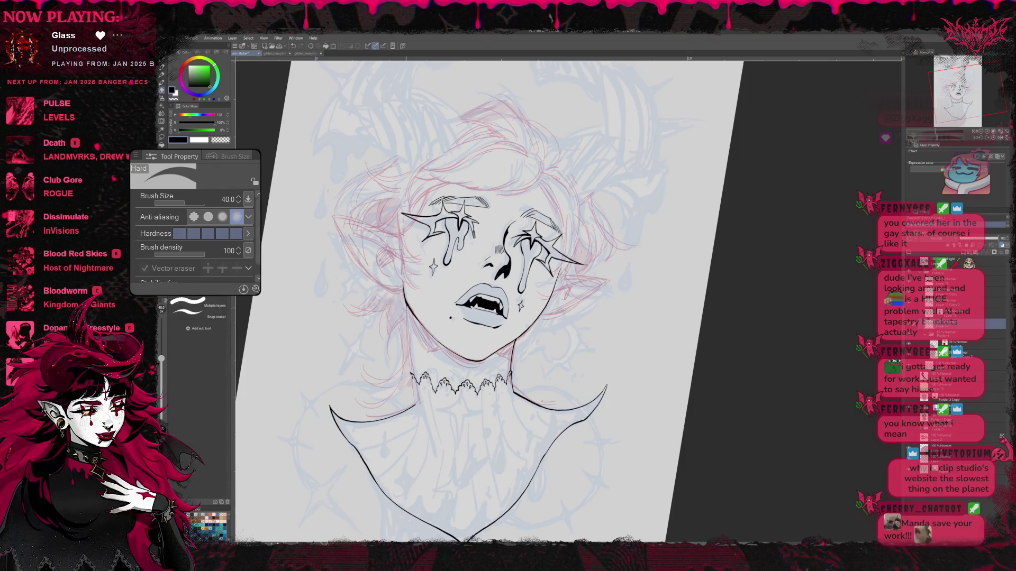
key(b)
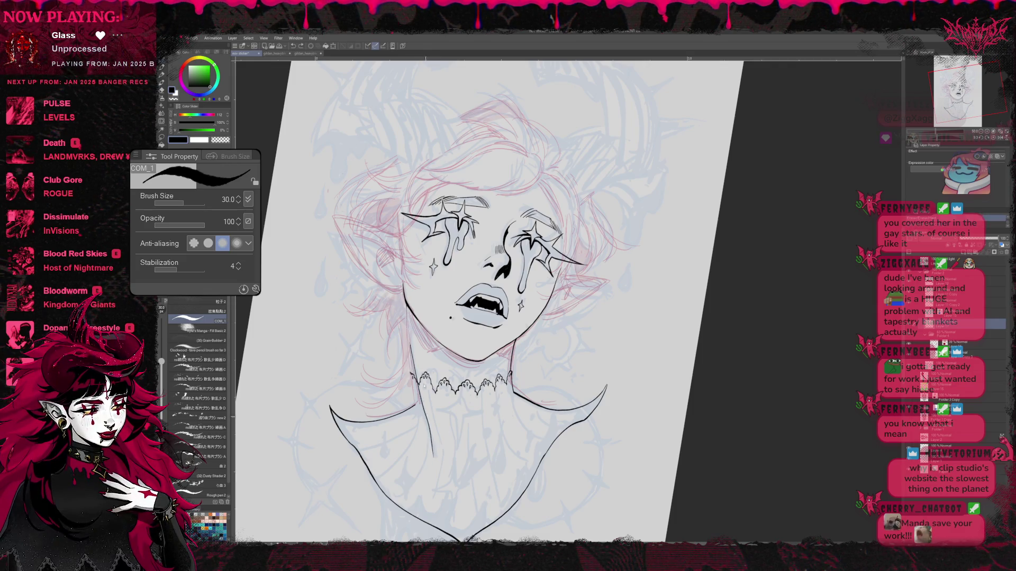
drag(407, 319, 433, 455)
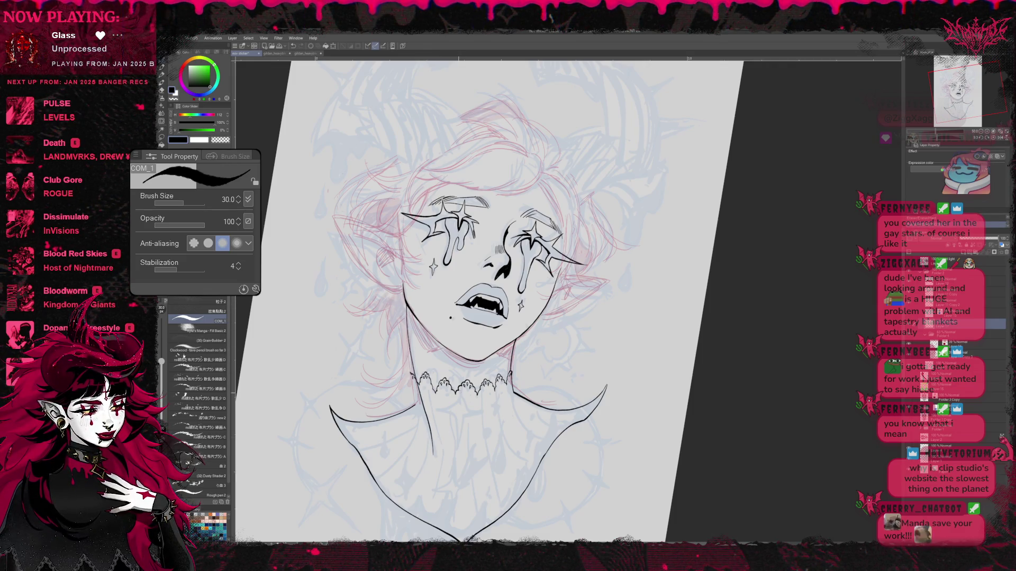
drag(406, 318, 433, 458)
drag(476, 317, 492, 322)
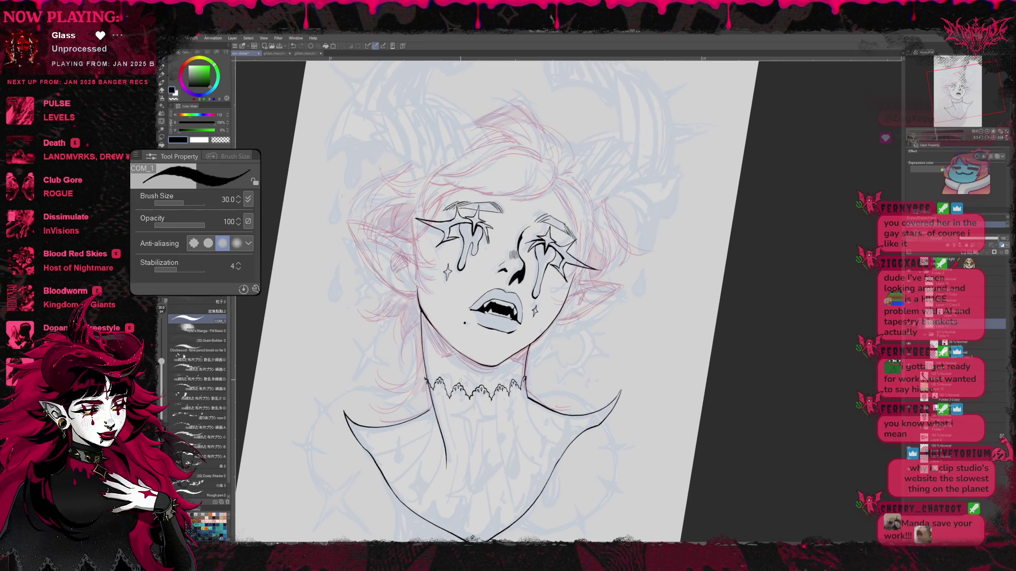
key(e)
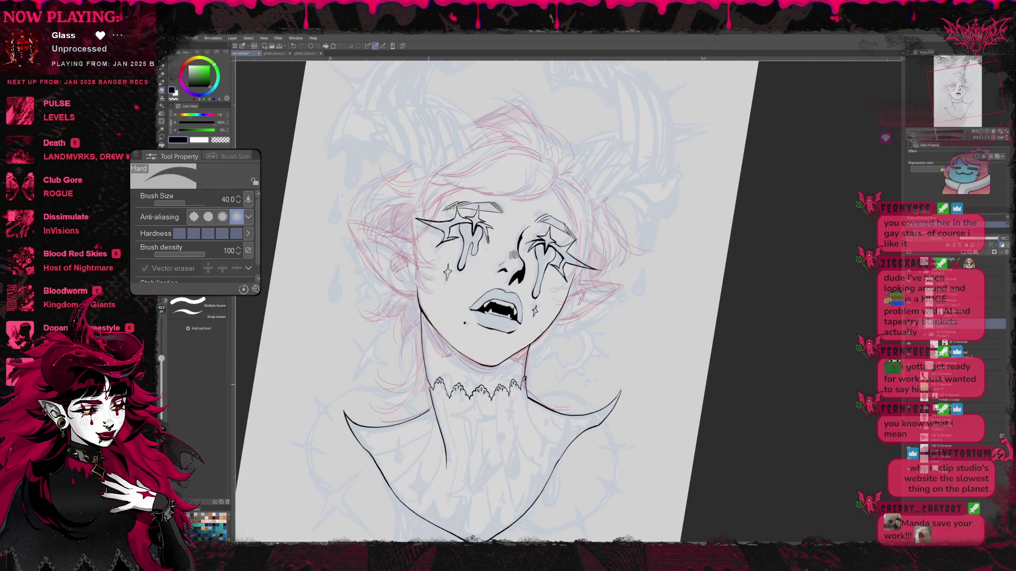
key(p)
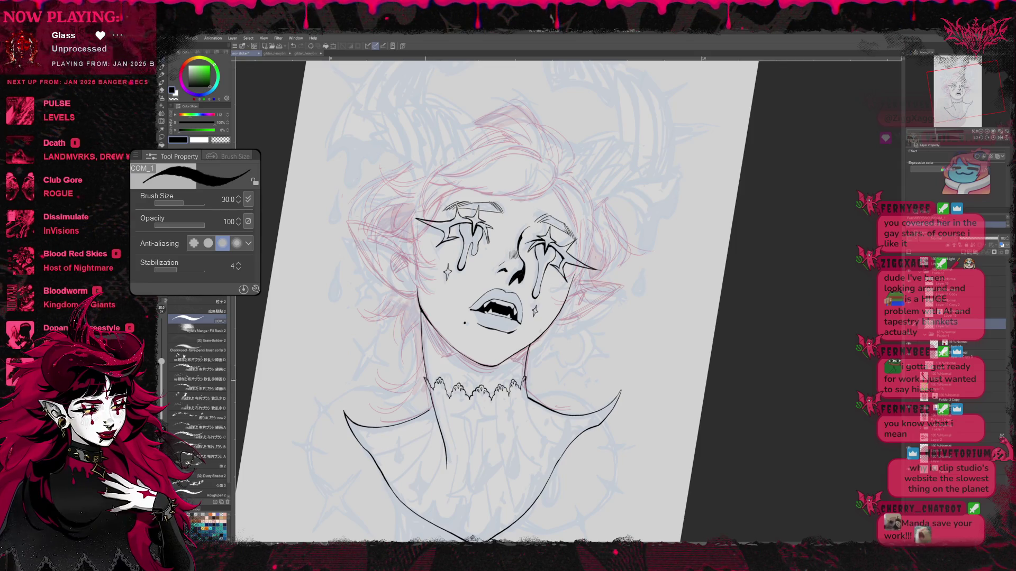
Step: Pan and tilt the canvas view to frame the neck and chest for inking
mouse_move(565, 343)
mouse_down()
mouse_move(580, 335)
mouse_move(546, 346)
mouse_up()
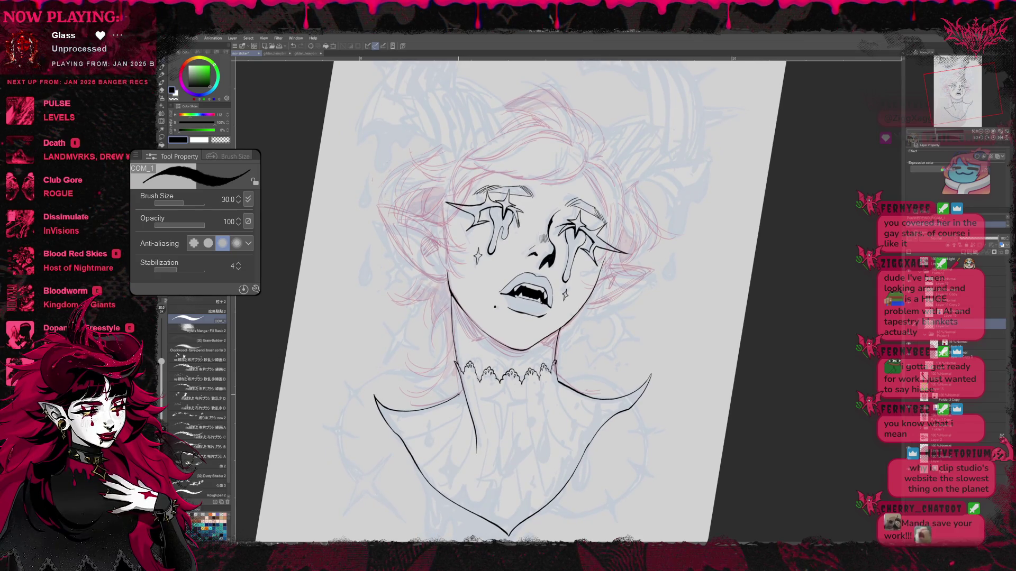
drag(466, 385, 665, 317)
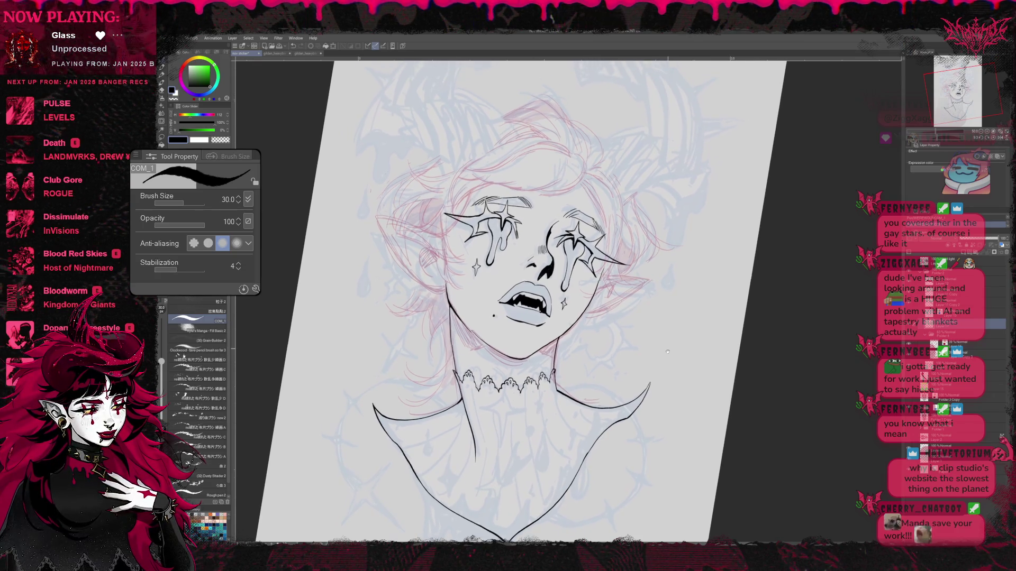
mouse_move(617, 366)
mouse_down()
mouse_move(628, 343)
mouse_move(637, 383)
mouse_move(619, 376)
mouse_move(608, 297)
mouse_up()
drag(508, 317, 448, 310)
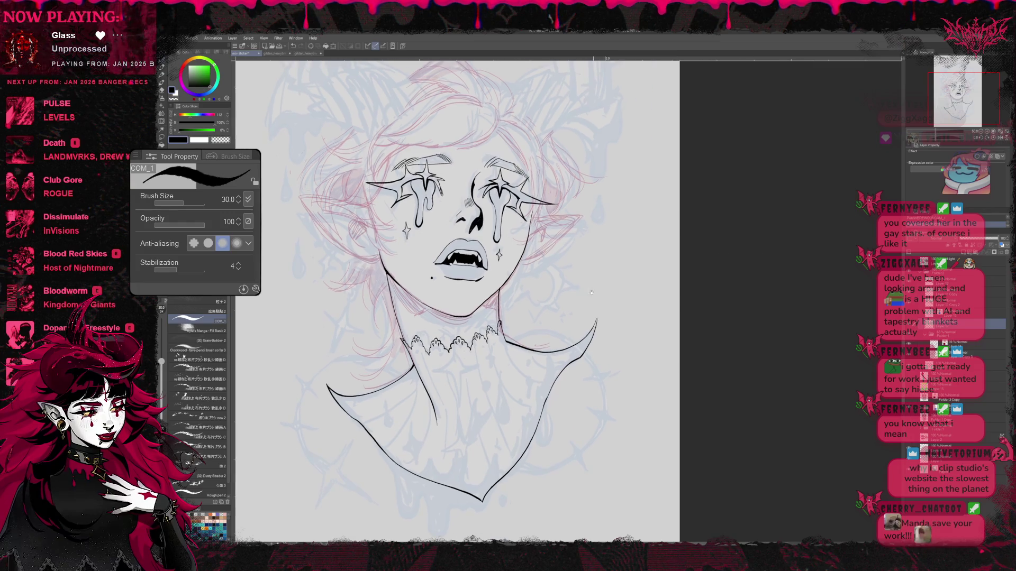
key(r)
mouse_move(537, 159)
mouse_down()
mouse_move(673, 159)
mouse_move(715, 183)
mouse_move(659, 160)
mouse_move(707, 190)
mouse_up()
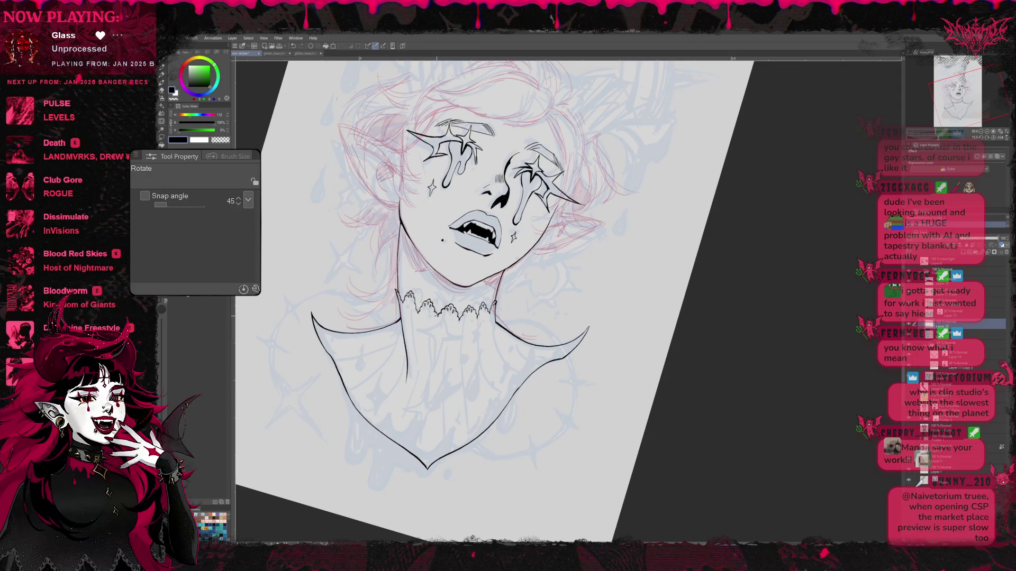
Step: Ink a four-pointed star on the throat and thicken its upper arm
key(b)
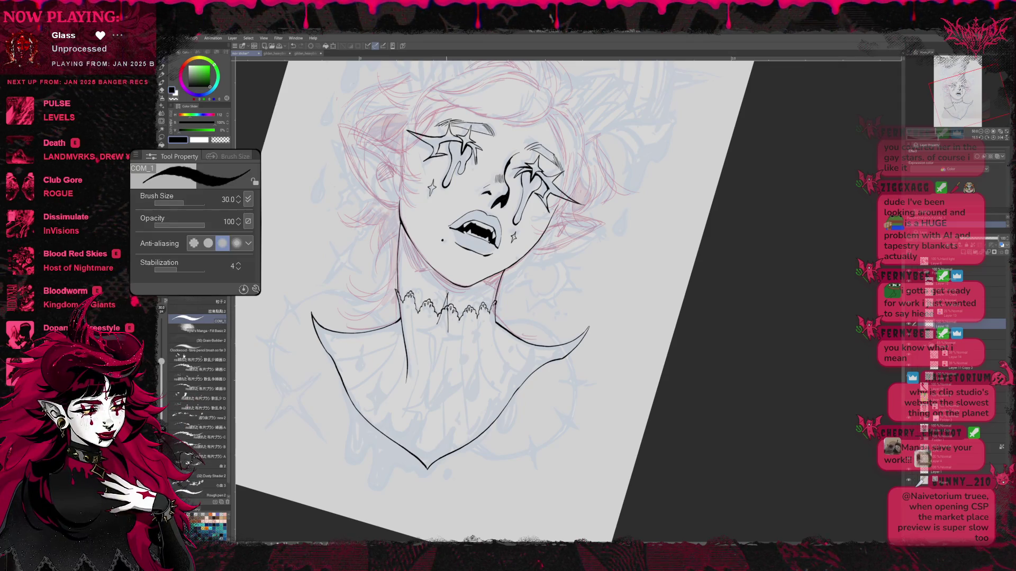
mouse_move(413, 334)
mouse_down()
mouse_move(476, 334)
mouse_move(436, 378)
mouse_up()
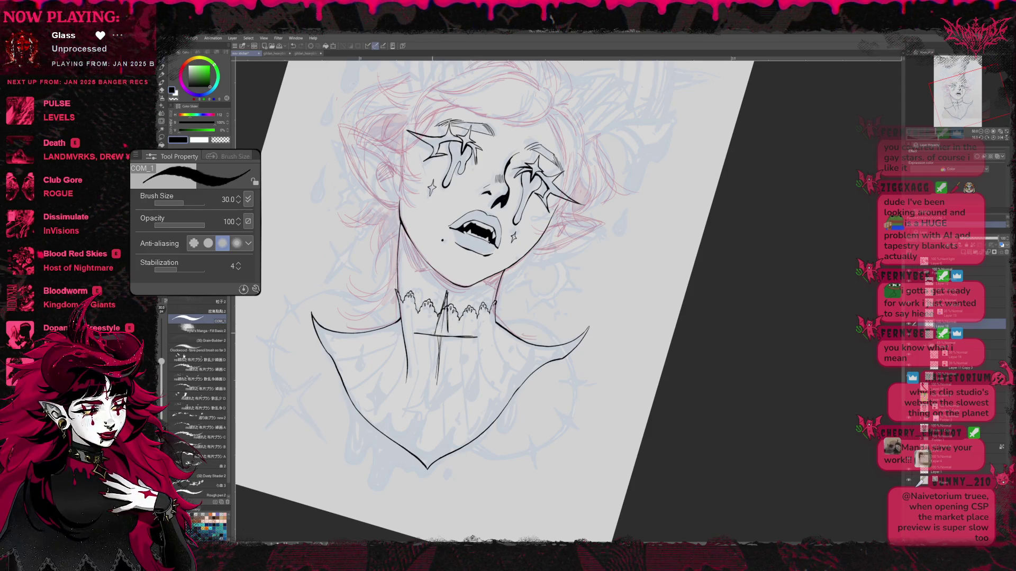
mouse_move(413, 333)
mouse_down()
mouse_move(431, 342)
mouse_move(436, 384)
mouse_up()
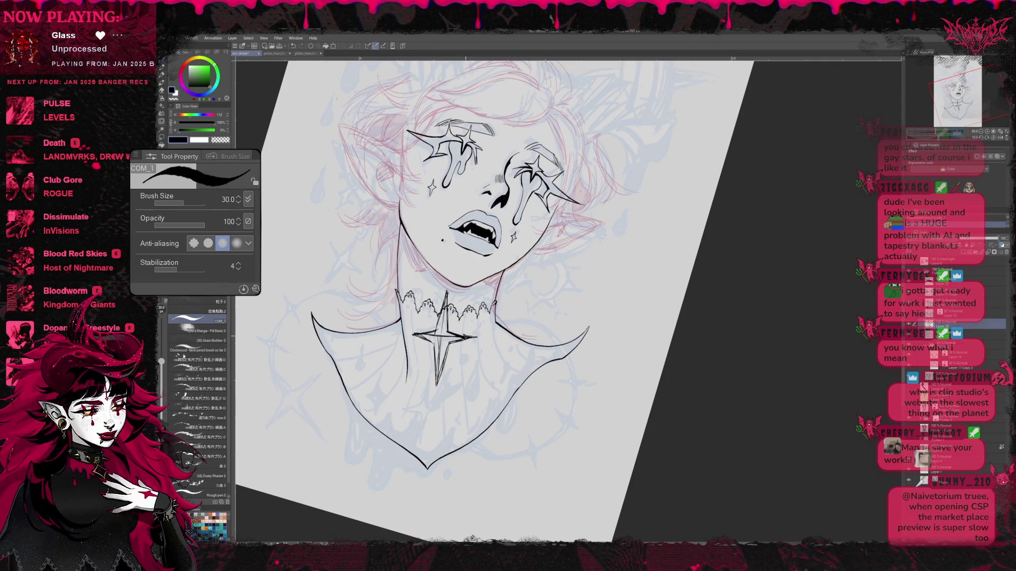
drag(447, 292, 446, 329)
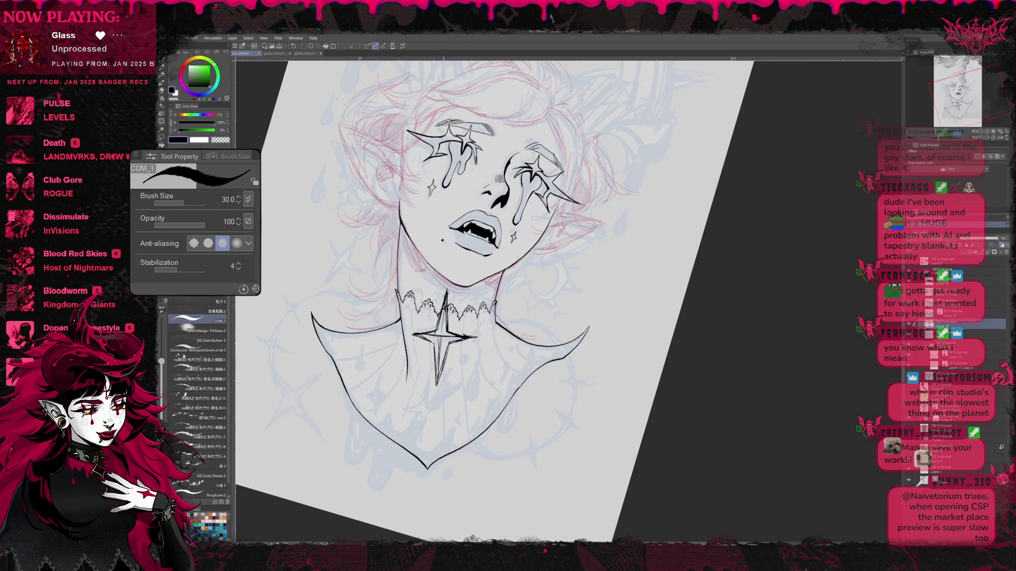
Step: Ink a second four-pointed star low on the chest joined by a vertical line, then straighten the canvas
drag(433, 392, 426, 467)
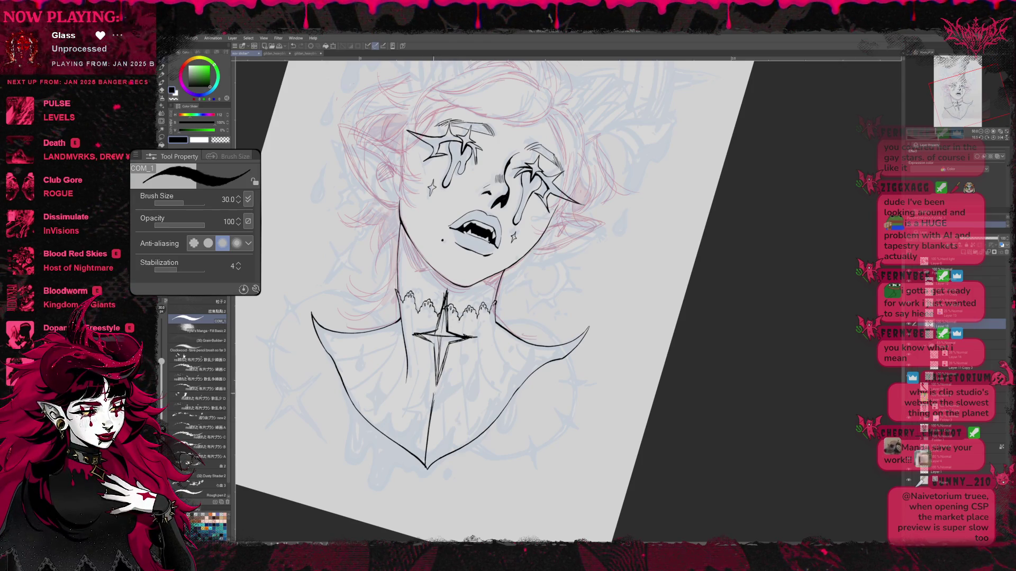
mouse_move(413, 417)
mouse_down()
mouse_move(450, 416)
mouse_move(429, 412)
mouse_up()
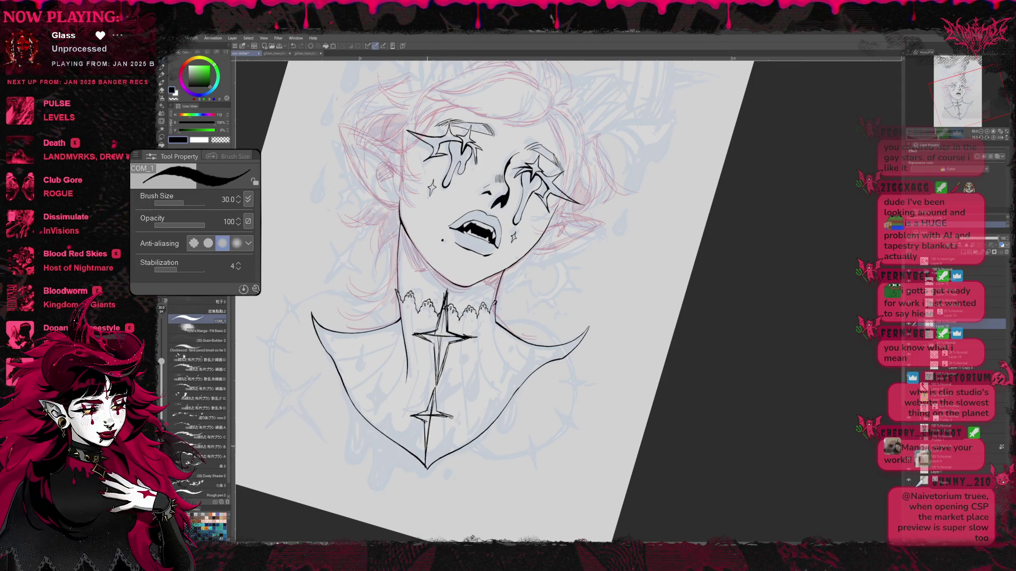
drag(433, 421, 427, 450)
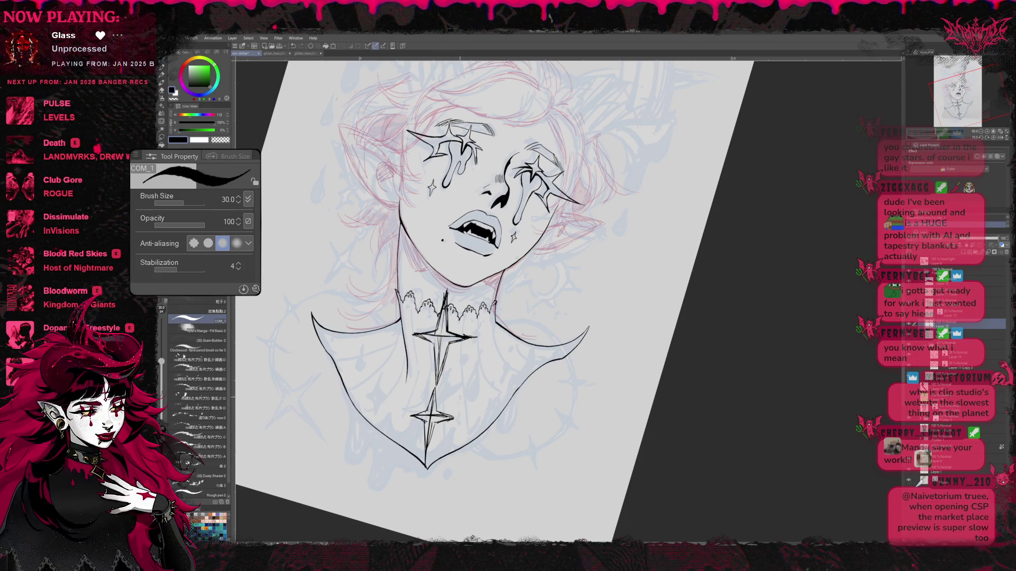
key(r)
drag(627, 302, 611, 339)
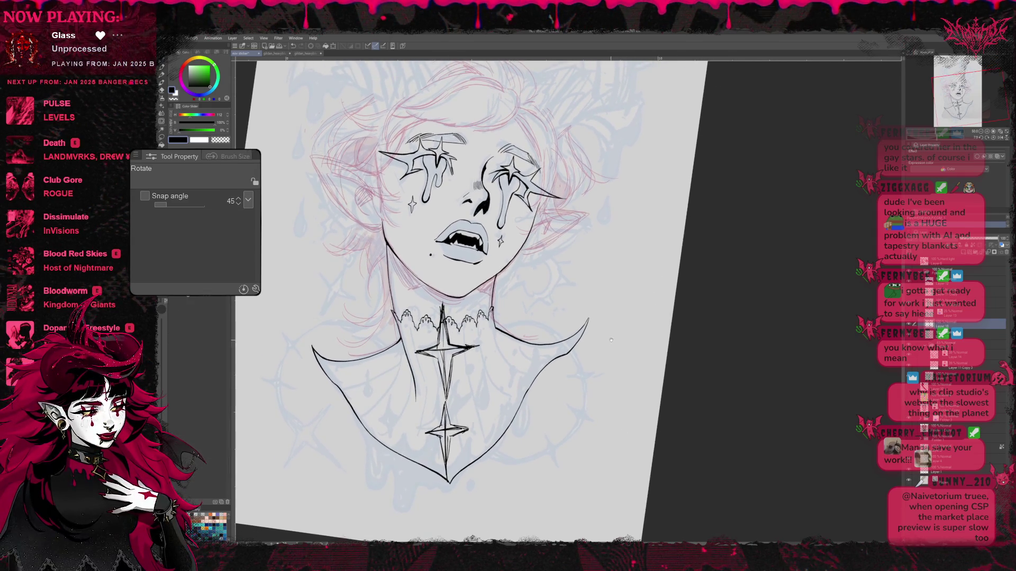
key(ctrl+t)
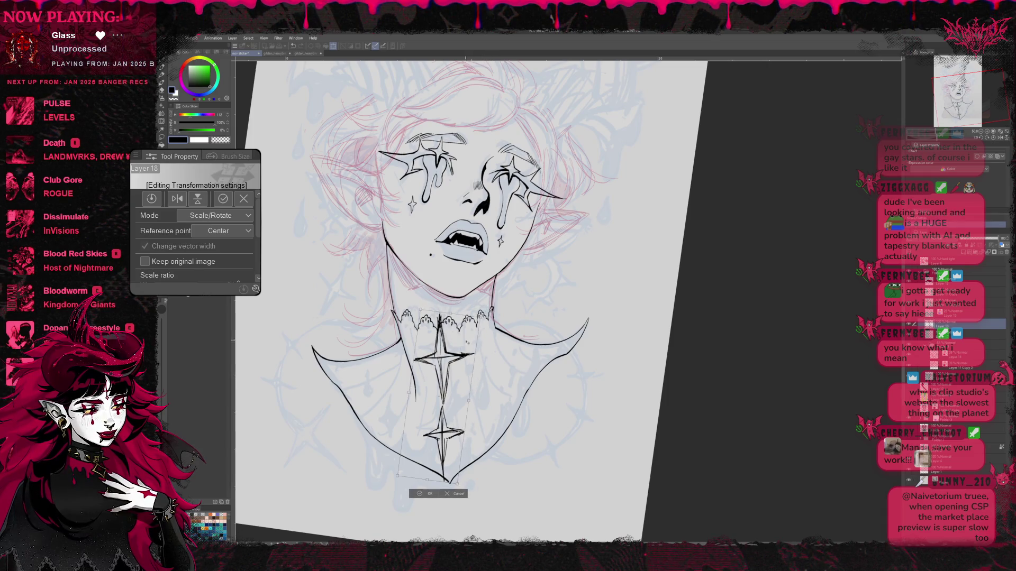
Step: Rescale both chest stars and nudge them slightly down and left, then commit
drag(482, 310, 459, 361)
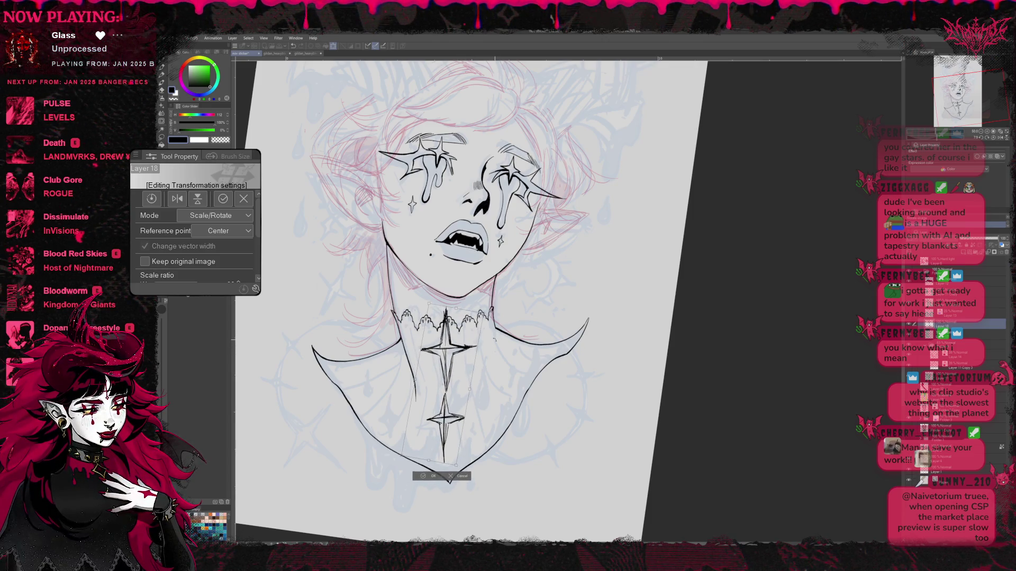
drag(444, 365, 443, 367)
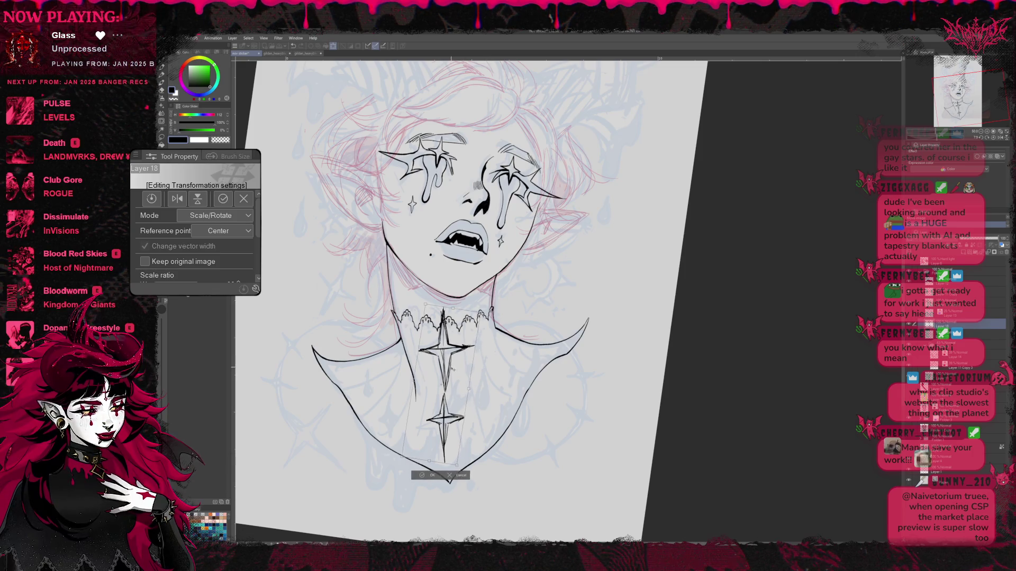
key(m)
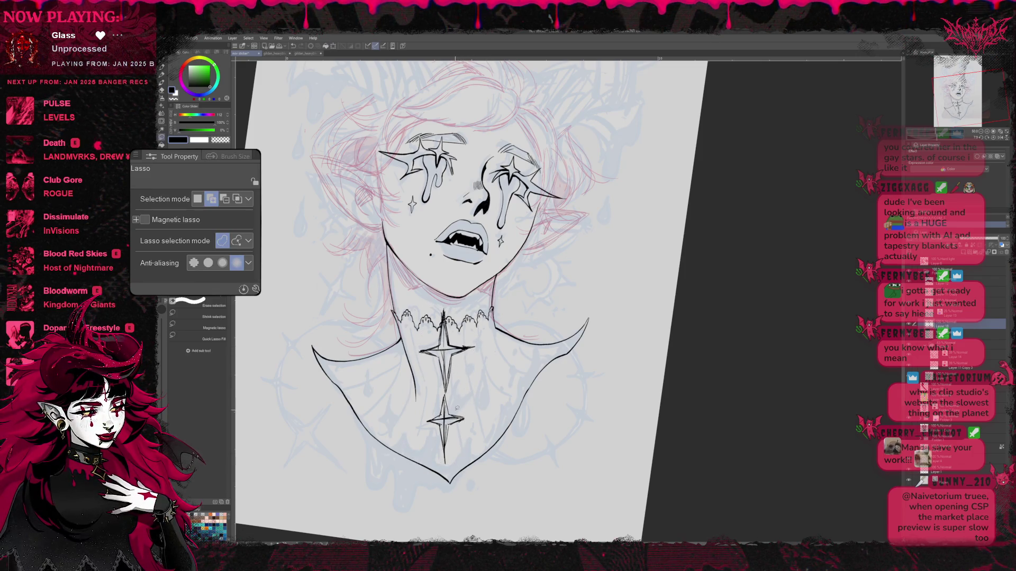
Step: Lasso the lower star alone, transform it into place beneath the throat star, and deselect
drag(425, 389, 458, 440)
key(ctrl+t)
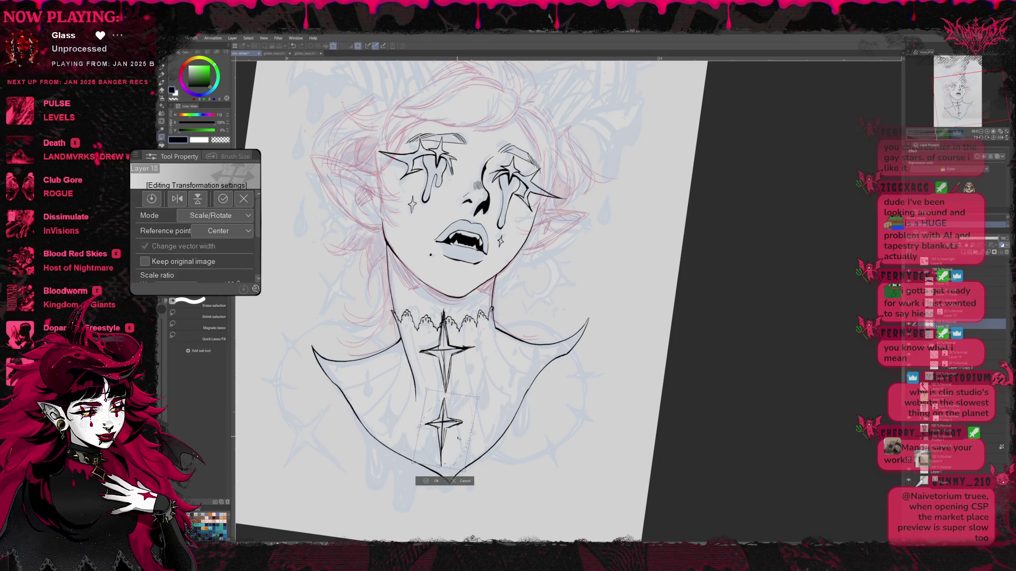
key(Return)
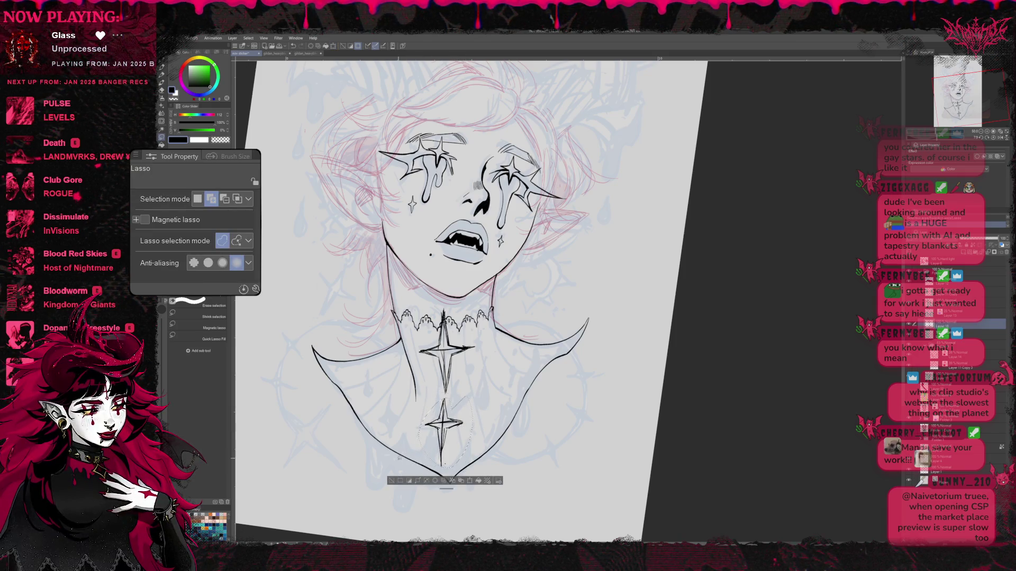
key(ctrl+d)
click(162, 120)
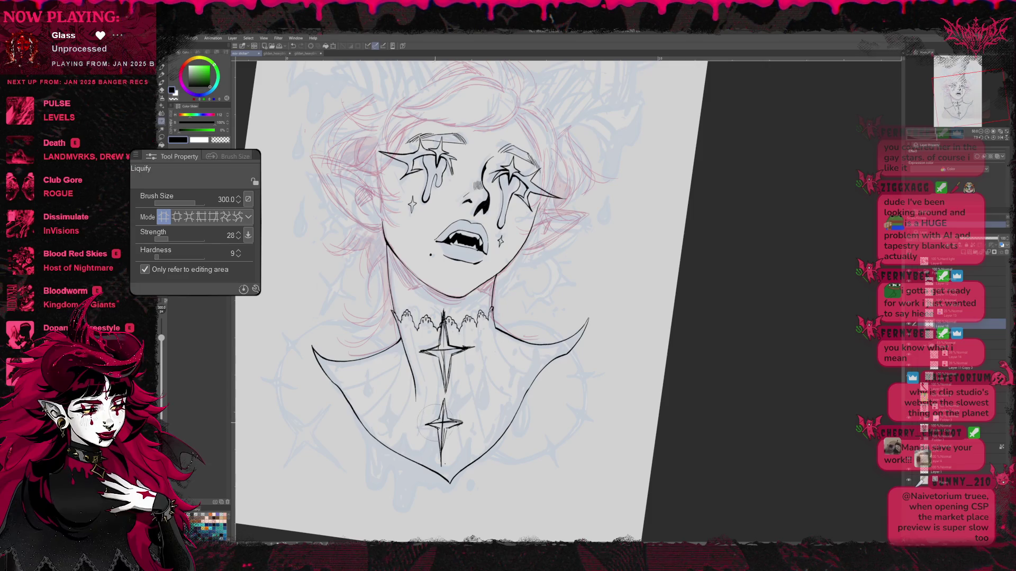
Step: Liquify-warp the lower star's strokes and the upper star's right arm with small pushes
mouse_move(429, 412)
mouse_down()
mouse_move(445, 444)
mouse_move(460, 425)
mouse_move(434, 429)
mouse_move(443, 412)
mouse_up()
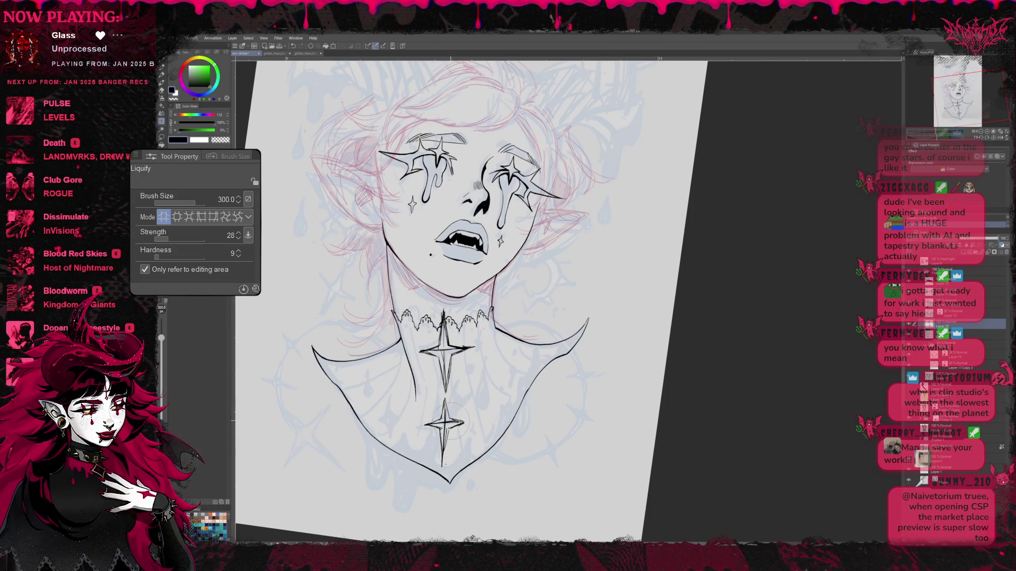
mouse_move(468, 350)
mouse_down()
mouse_move(478, 349)
mouse_move(445, 392)
mouse_move(473, 373)
mouse_move(442, 341)
mouse_move(419, 349)
mouse_up()
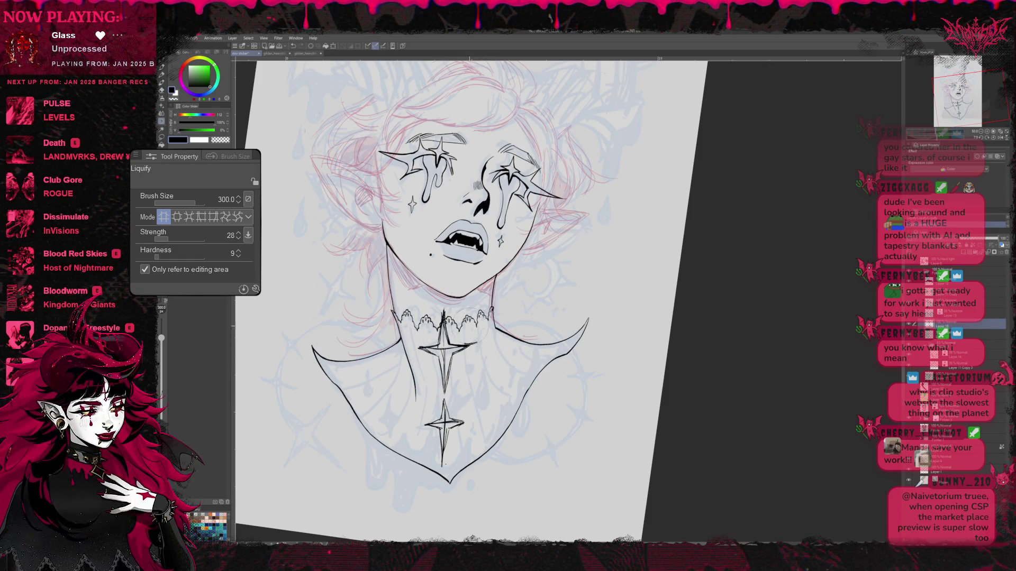
drag(468, 346, 447, 347)
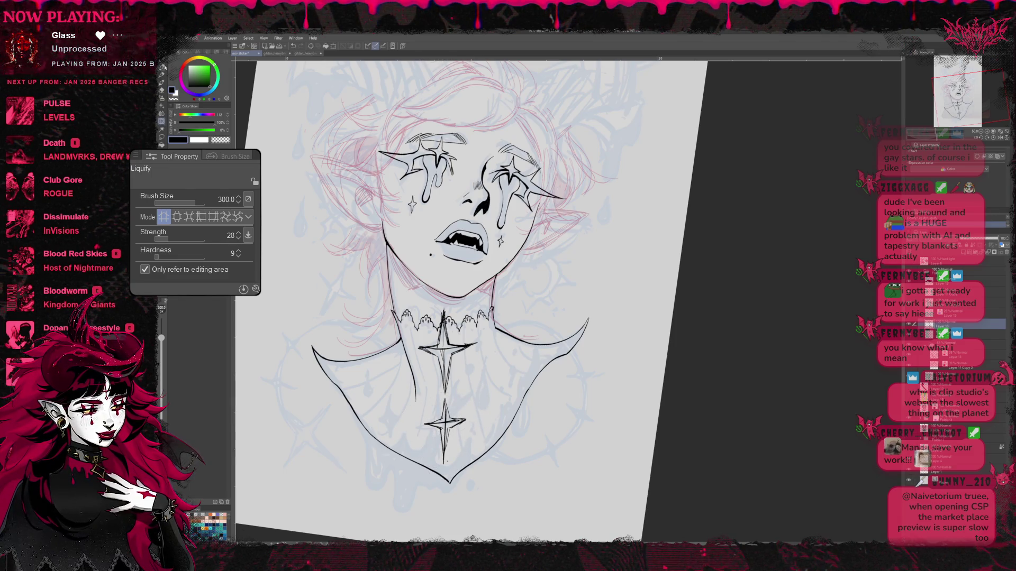
key(b)
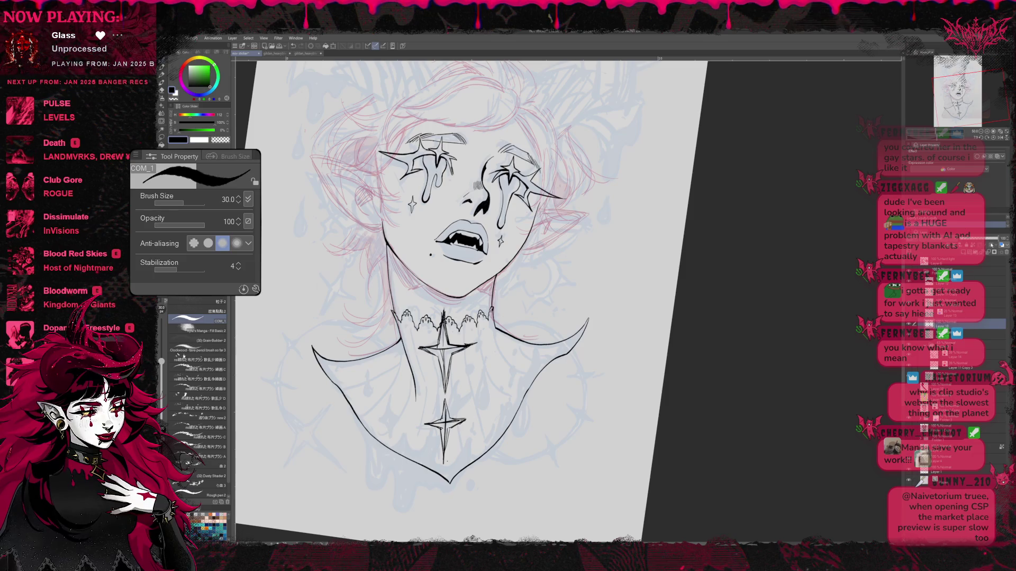
Step: Tint the neck stars layer blue, fade it to a faint guide, and select another layer to ink on
click(998, 157)
drag(991, 163, 965, 162)
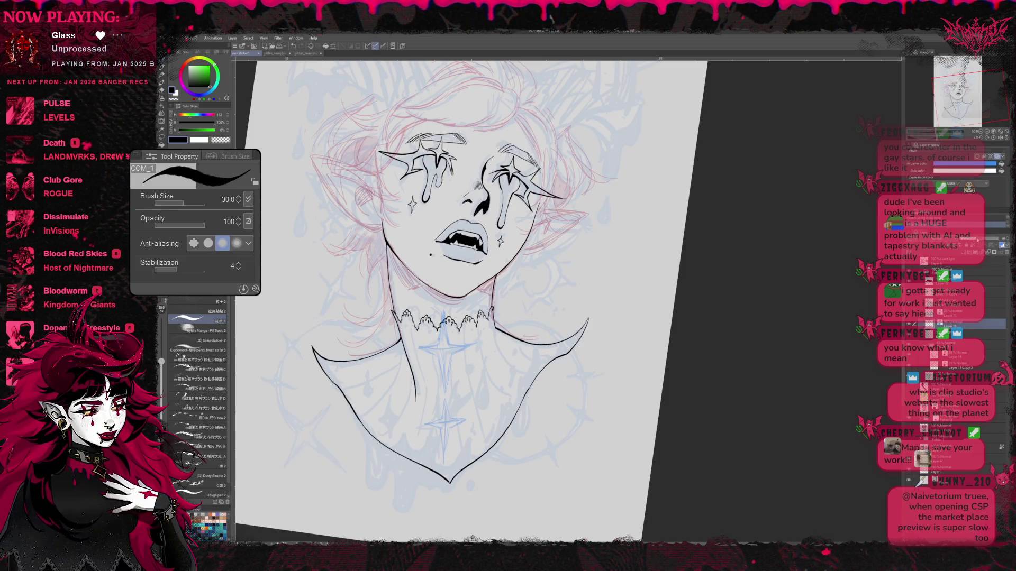
click(956, 207)
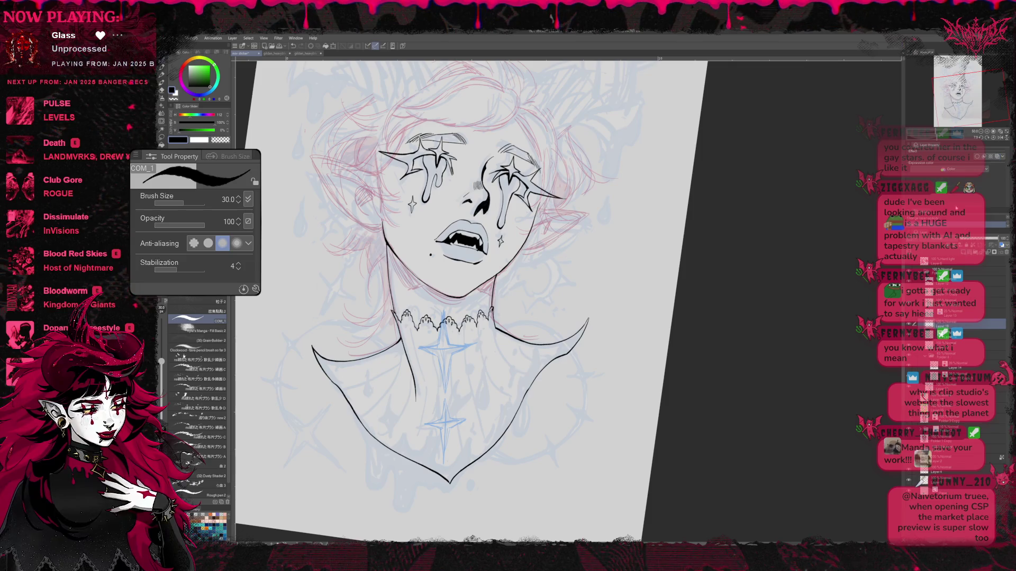
scroll(440, 426, up, 1)
scroll(439, 426, up, 1)
scroll(439, 425, up, 1)
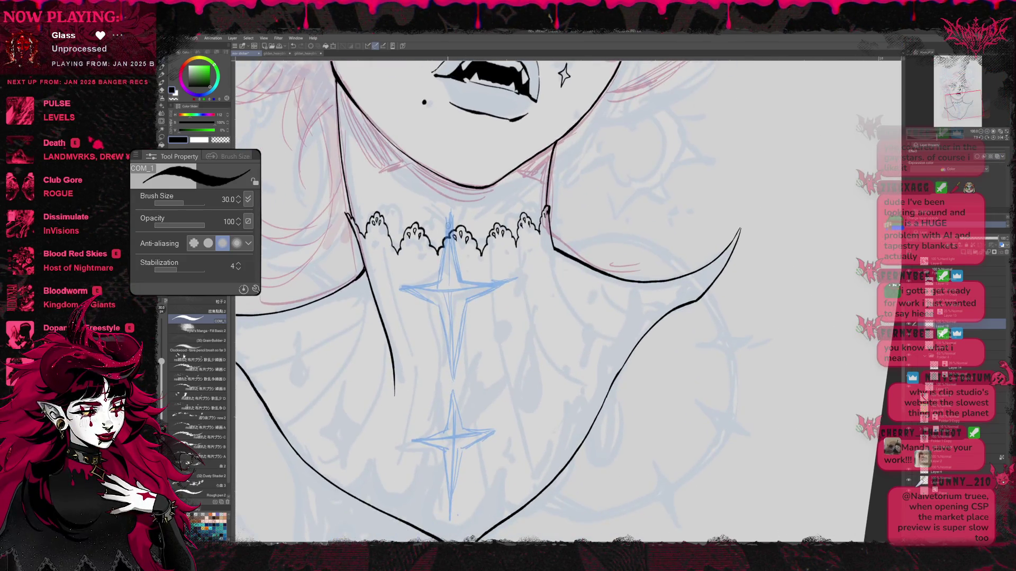
Step: Re-ink the throat star's vertical stroke, left edge and a diagonal arm over the guide, undoing overlong strokes
drag(449, 212, 461, 280)
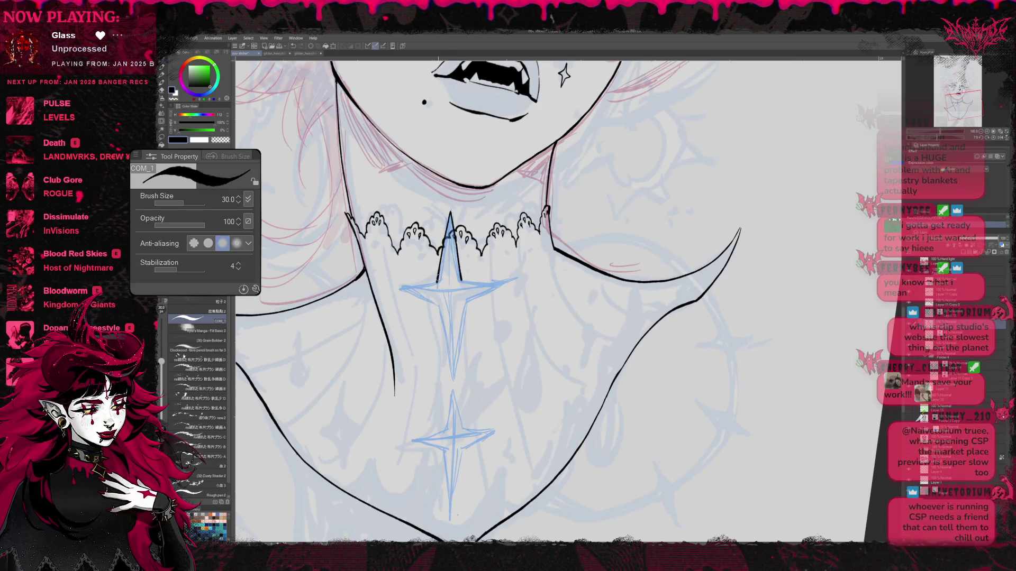
key(ctrl+z)
drag(452, 212, 462, 281)
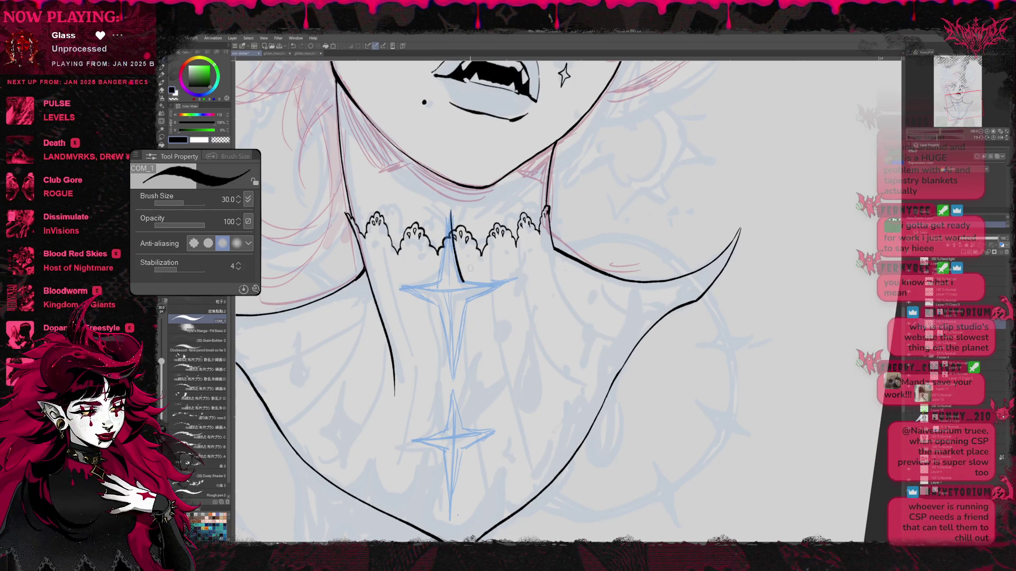
mouse_move(446, 232)
mouse_down()
mouse_move(433, 286)
mouse_move(514, 278)
mouse_move(465, 317)
mouse_up()
key(ctrl+z)
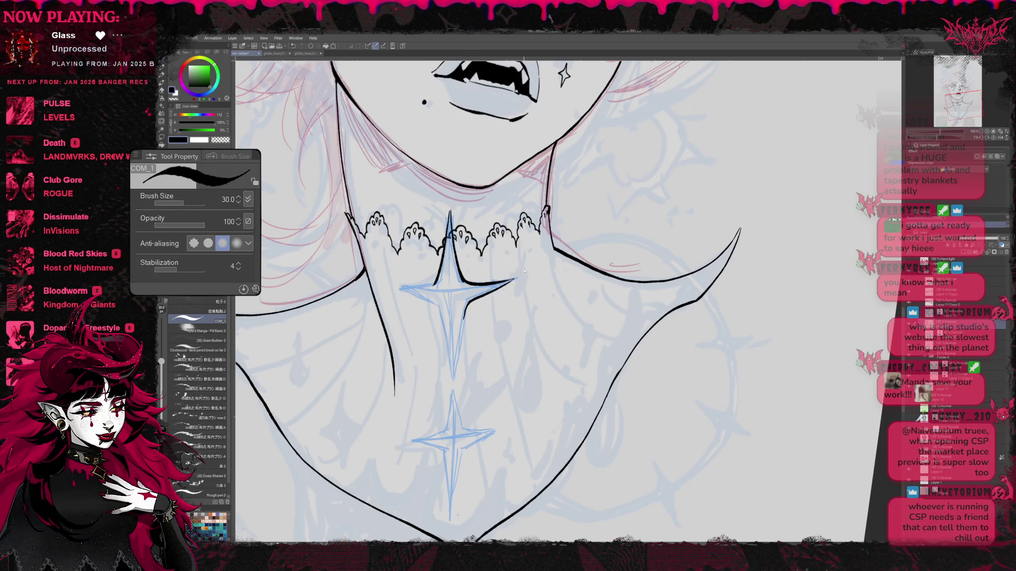
drag(520, 278, 468, 303)
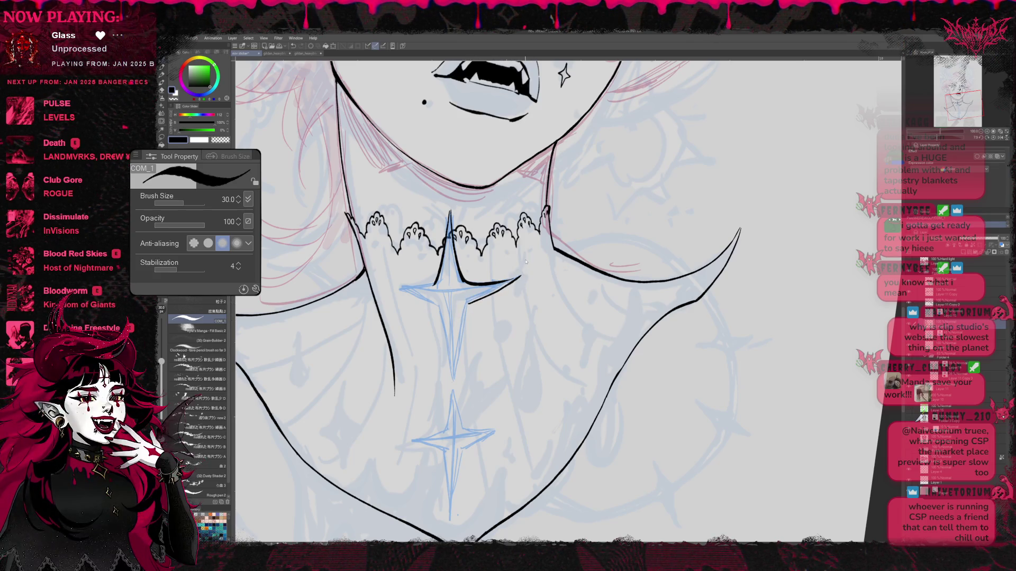
Step: Turn the canvas view upside down for the next inking pass
key(r)
mouse_move(525, 262)
mouse_down()
mouse_move(603, 357)
mouse_move(556, 333)
mouse_up()
key(e)
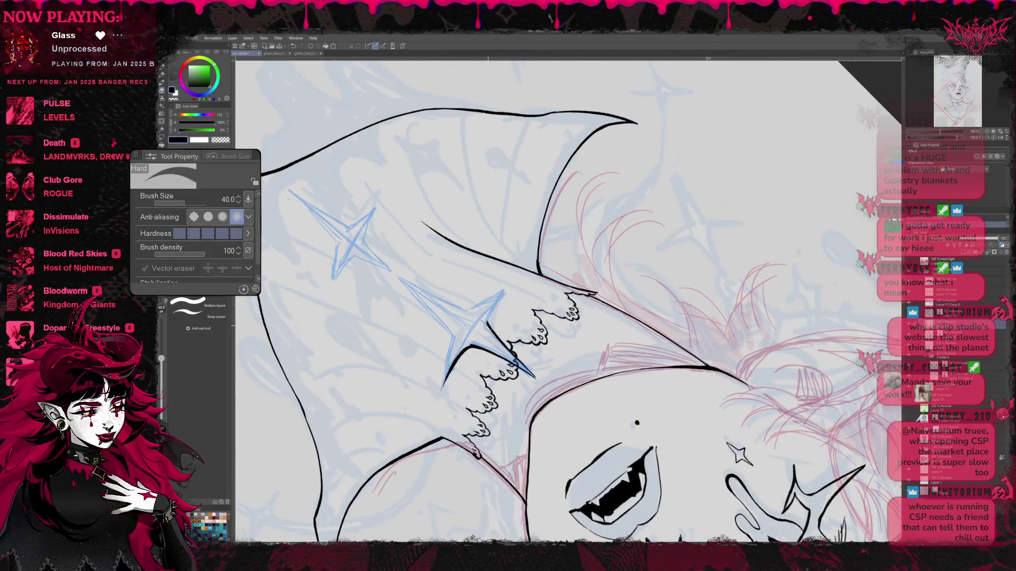
Step: Ink the lower spike of the throat star on a rotated canvas, switching pen and eraser
key(p)
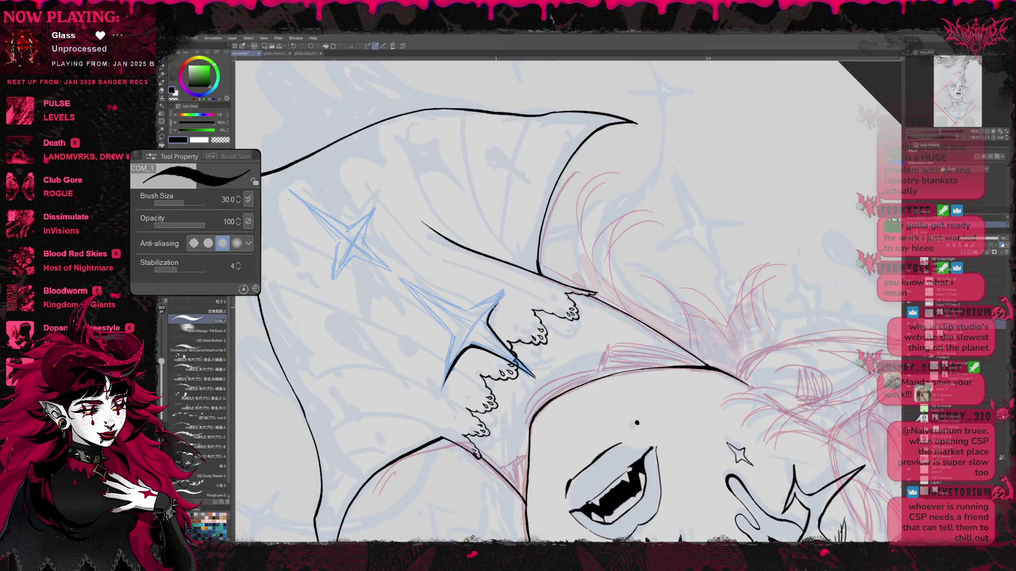
key(e)
key(p)
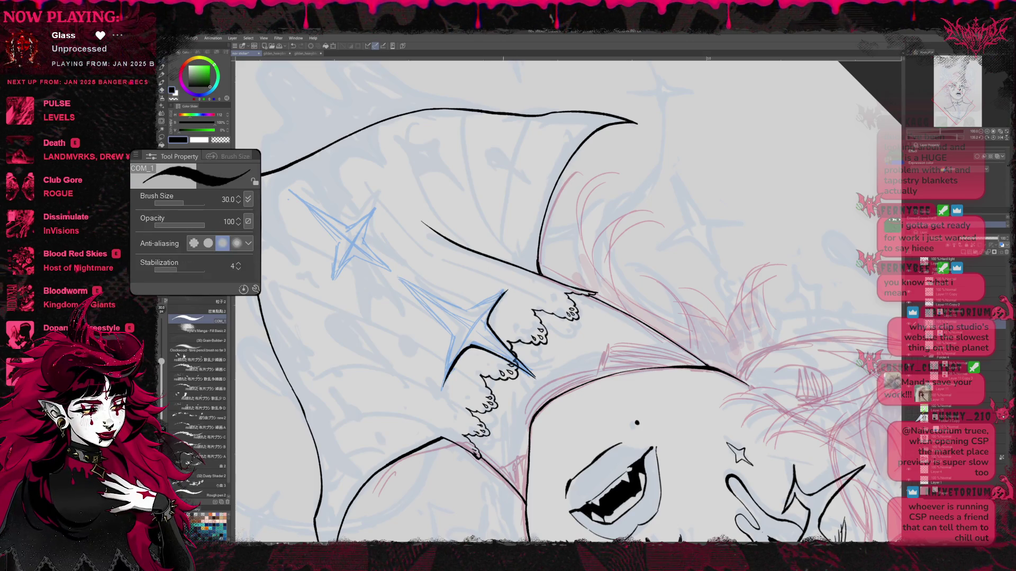
key(asciicircum)
key(asciicircum)
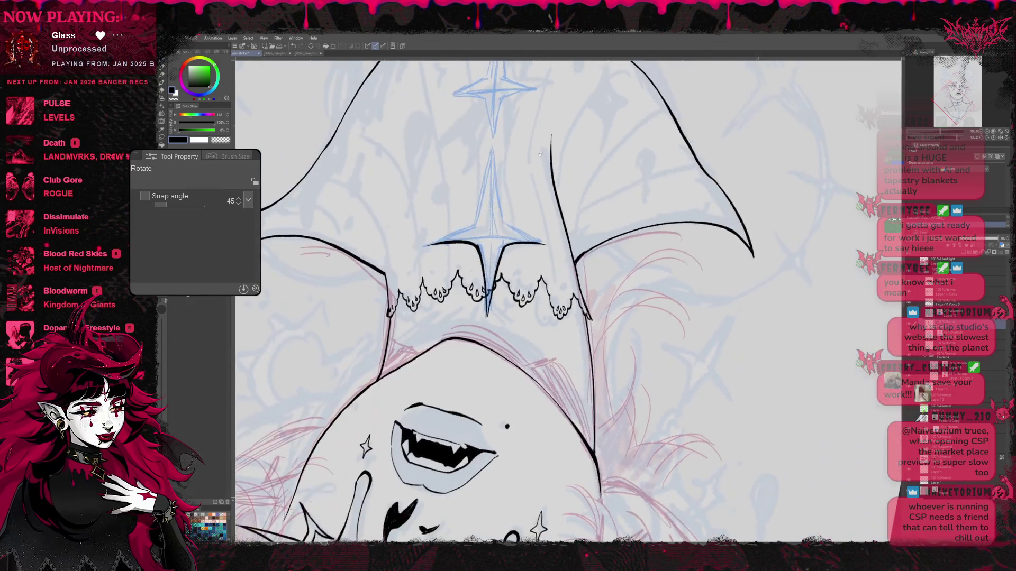
key(asciicircum)
drag(466, 239, 478, 314)
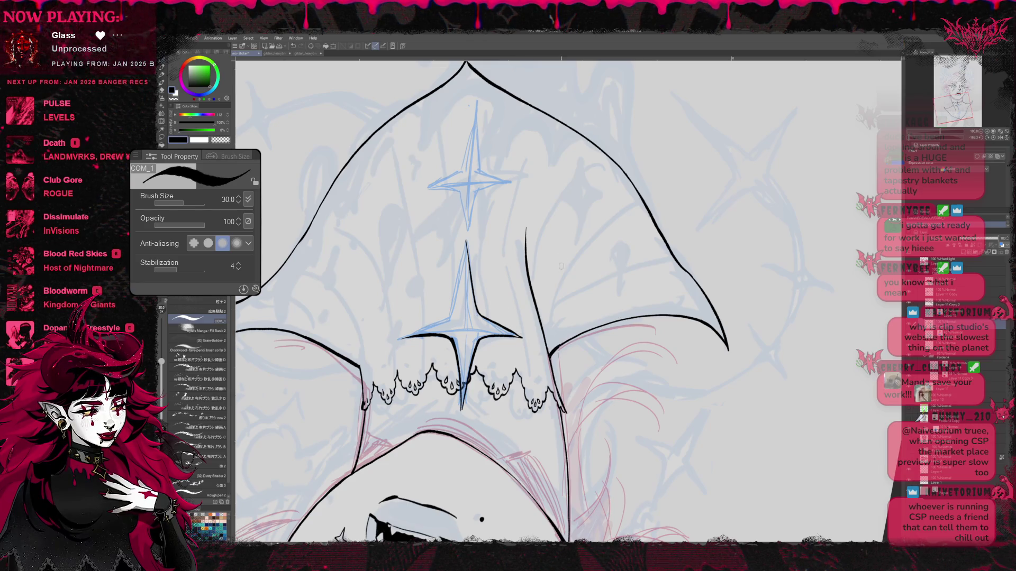
drag(561, 265, 585, 536)
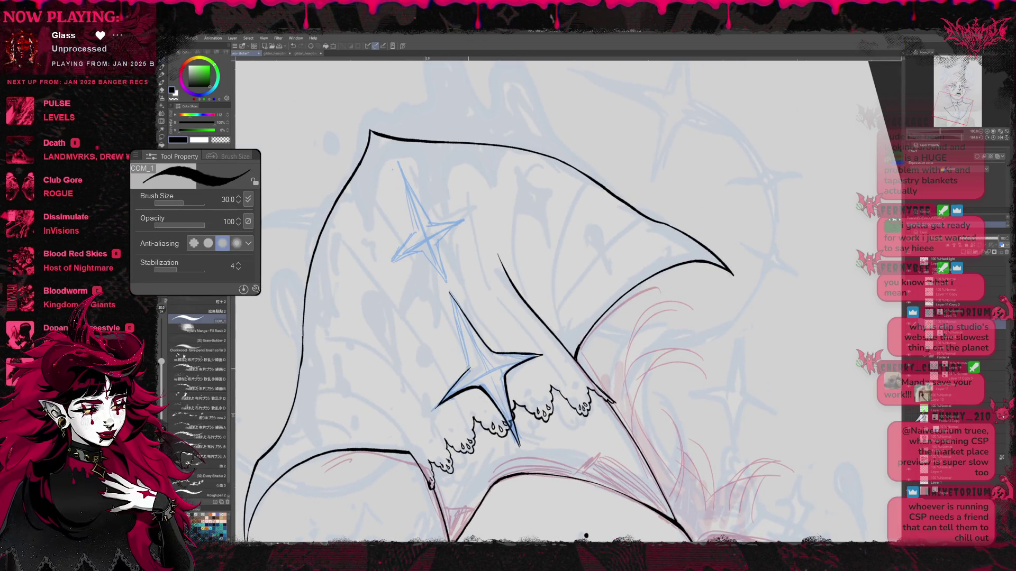
Step: Tidy the throat star's ink with eraser passes and turn the drawing back upright over the neck
key(e)
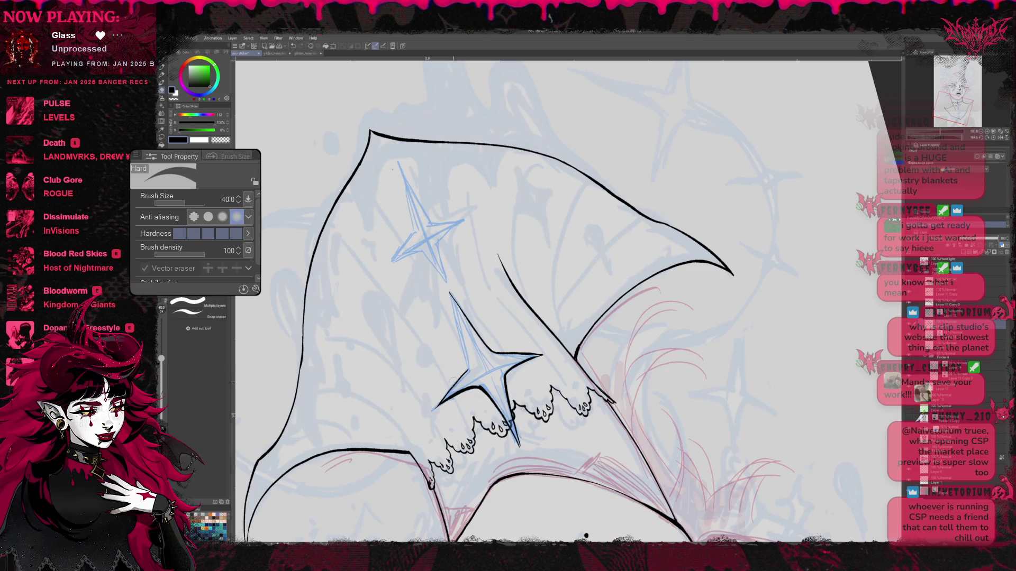
key(b)
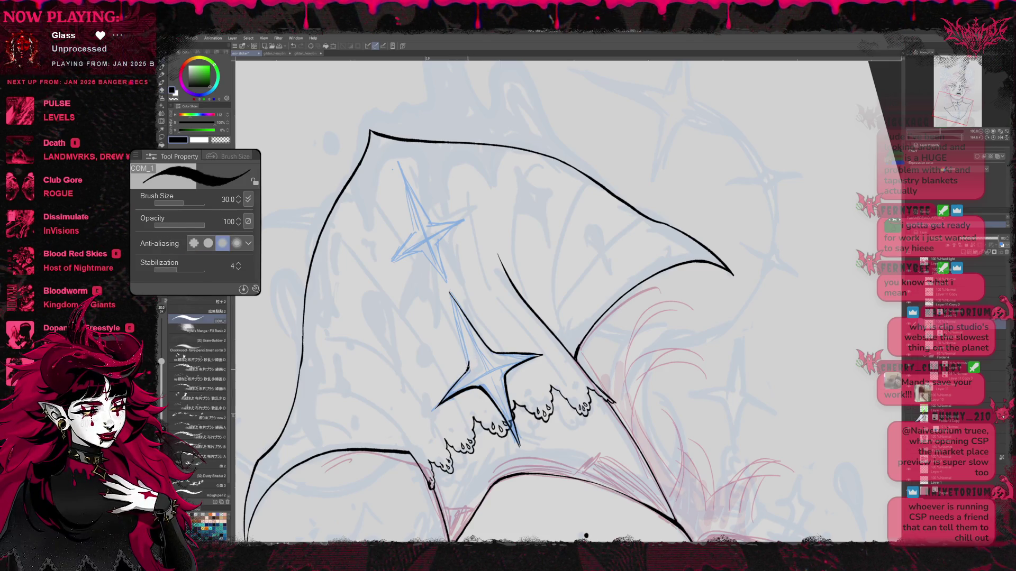
key(e)
key(b)
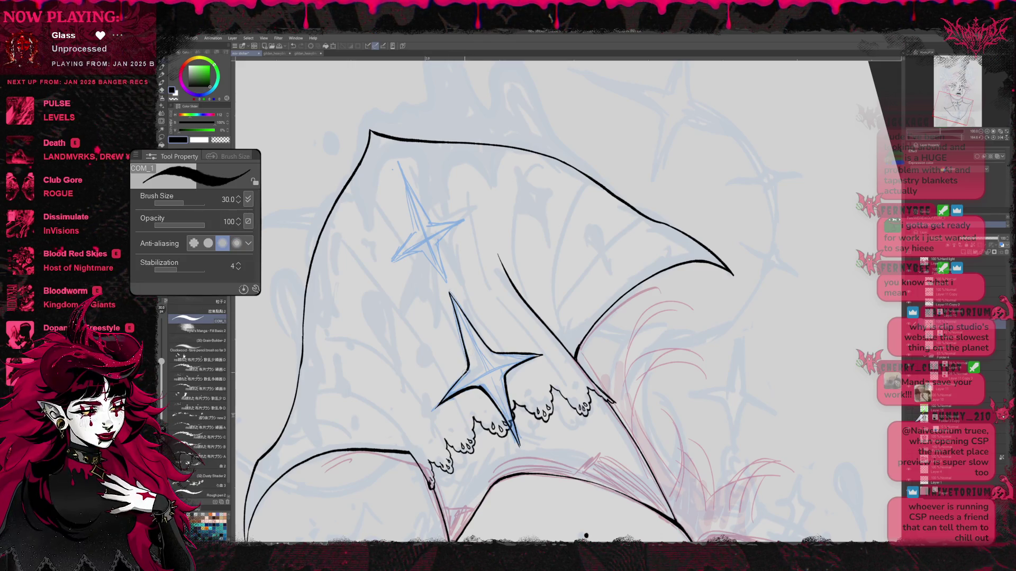
key(r)
mouse_move(586, 536)
mouse_down()
mouse_move(803, 304)
mouse_move(784, 201)
mouse_move(737, 134)
mouse_move(669, 86)
mouse_move(590, 66)
mouse_up()
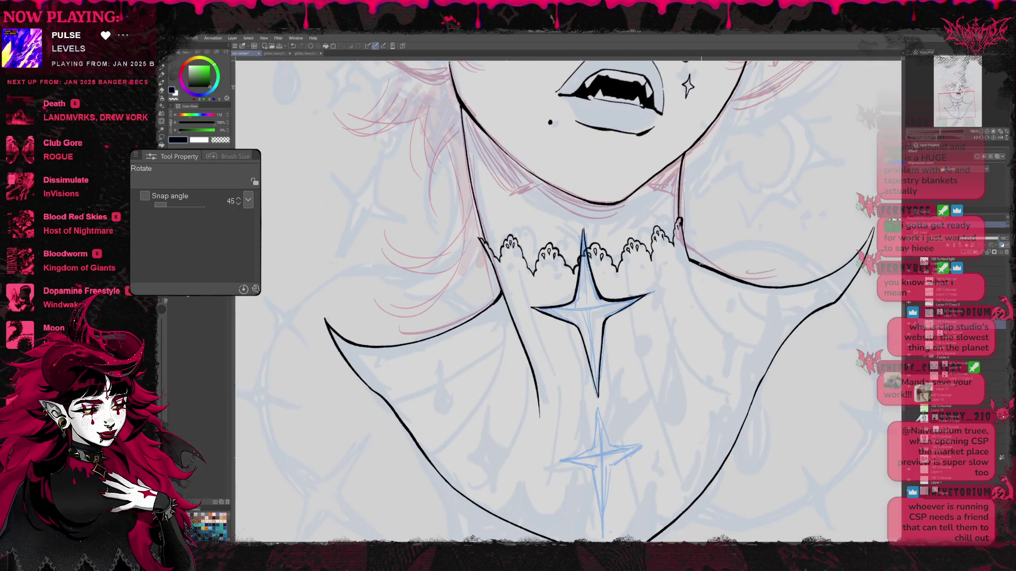
drag(670, 282, 498, 303)
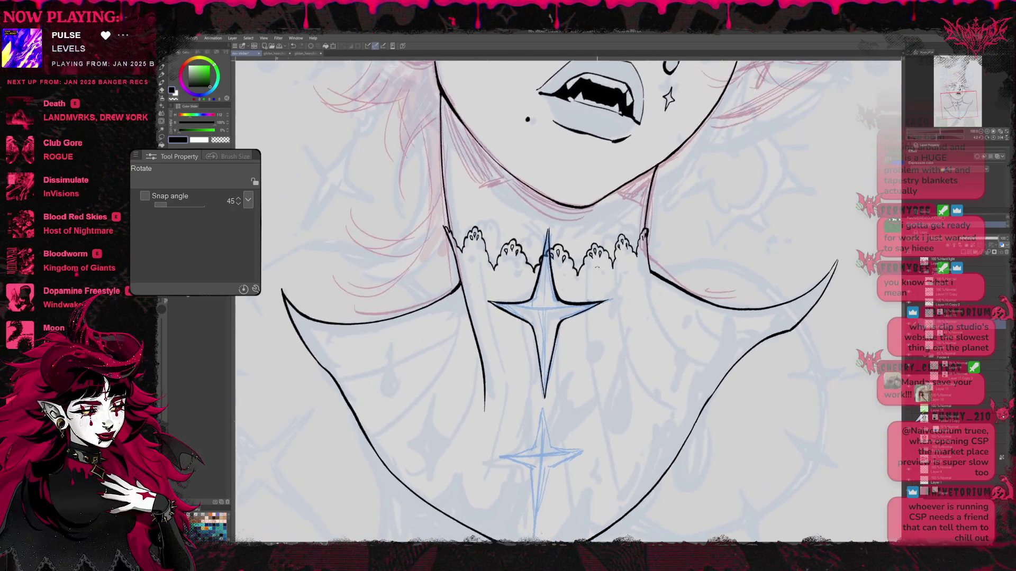
key(e)
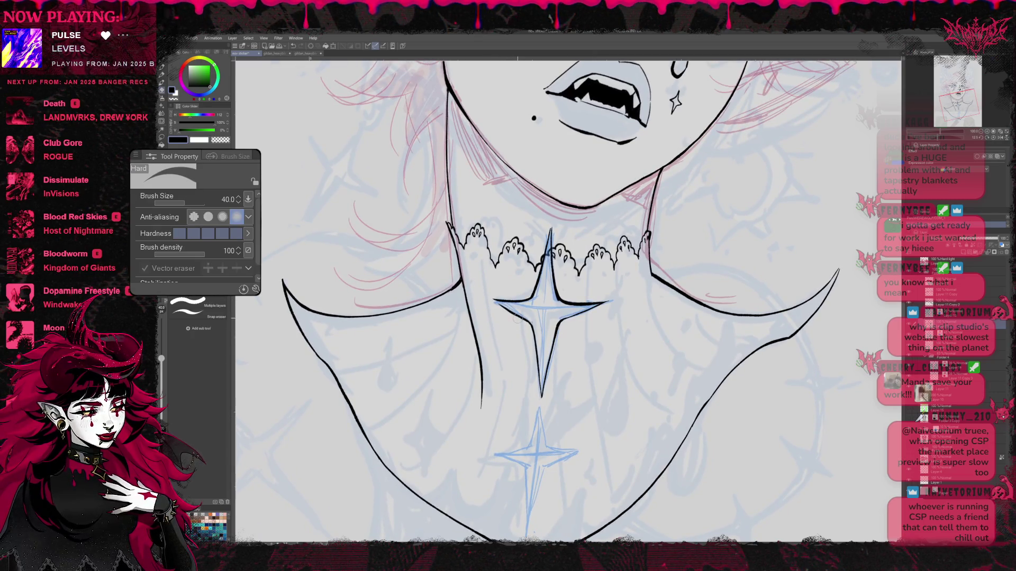
key(p)
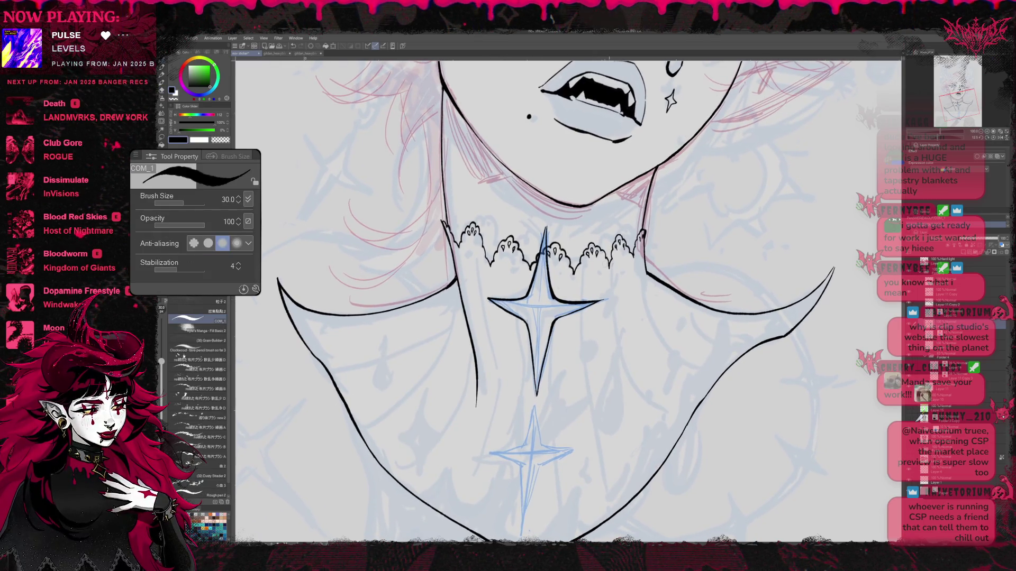
Step: Ink the lower chest star's top and bottom spikes, tilting the canvas and erasing stray marks
drag(546, 272, 599, 293)
key(e)
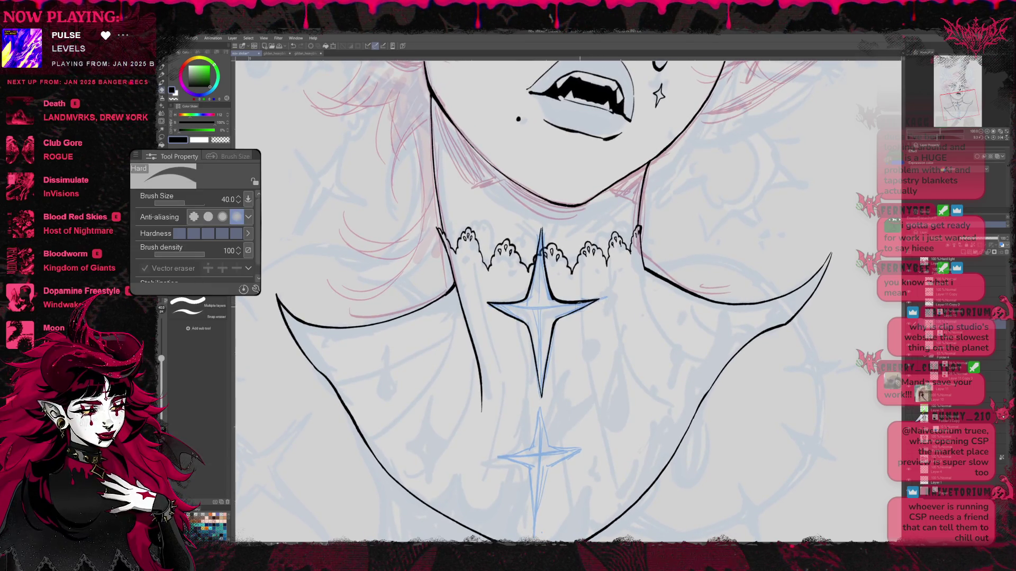
key(p)
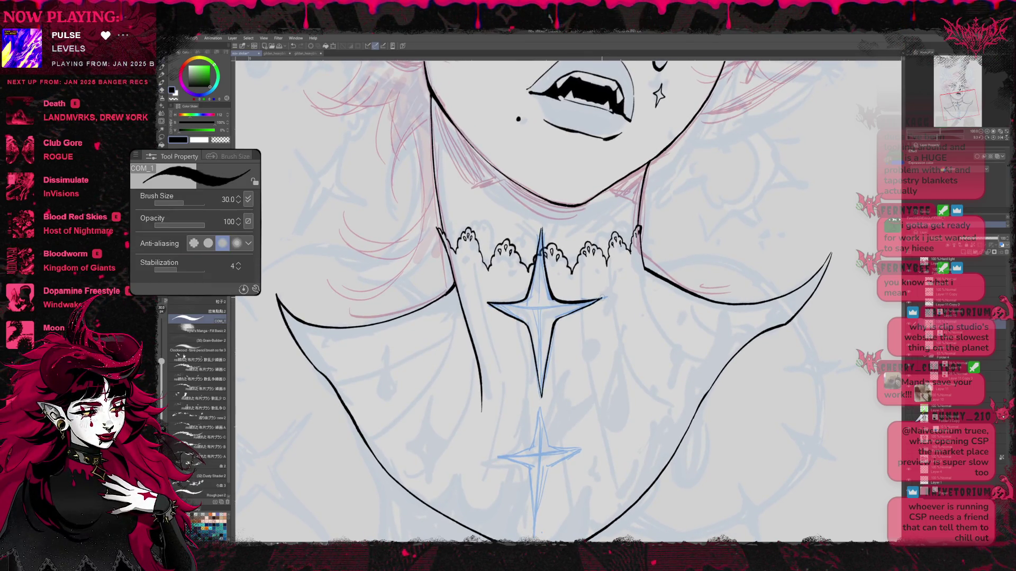
key(e)
drag(606, 300, 596, 277)
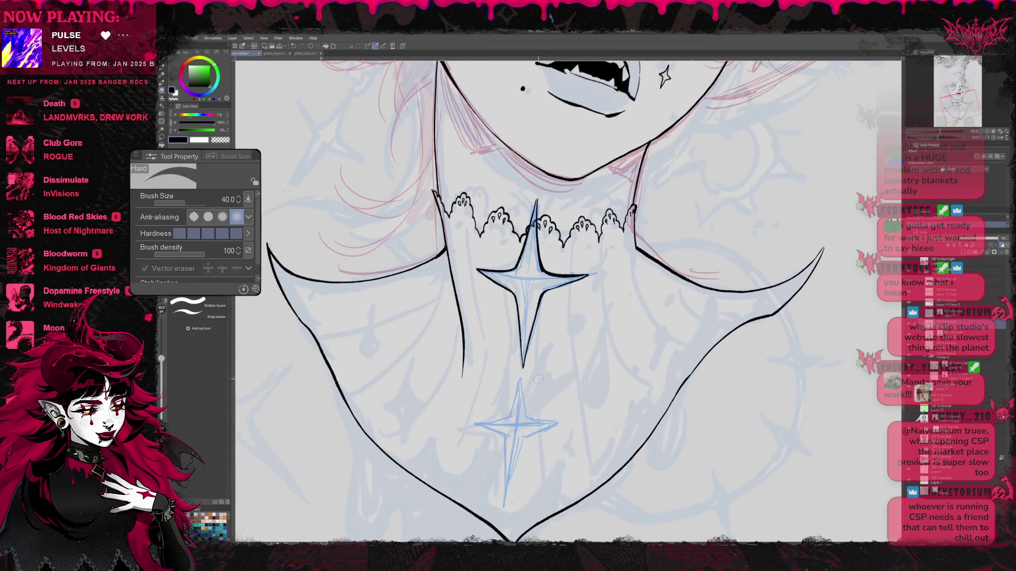
key(p)
mouse_move(530, 376)
mouse_down()
mouse_move(481, 332)
mouse_move(475, 374)
mouse_move(426, 382)
mouse_up()
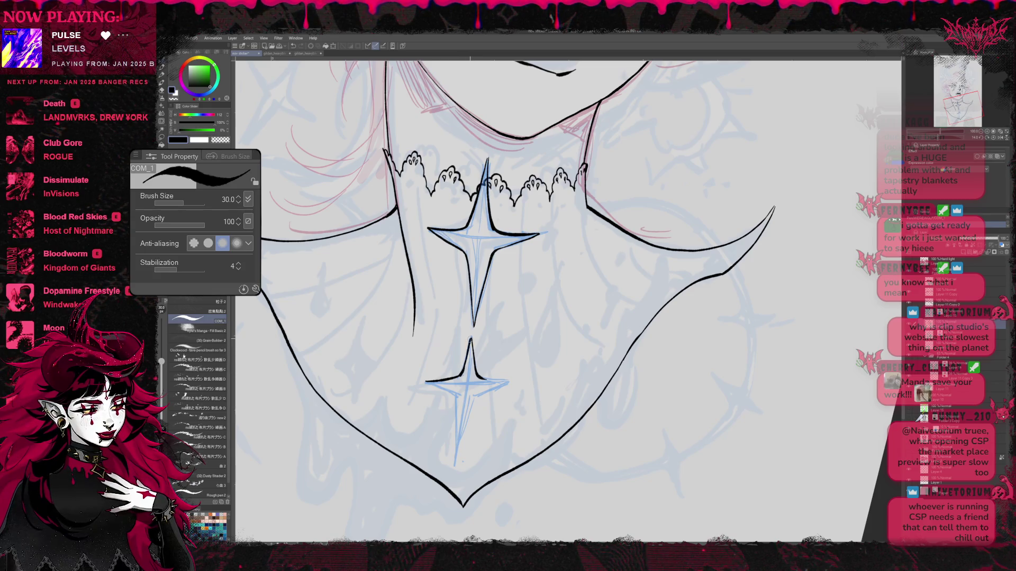
key(e)
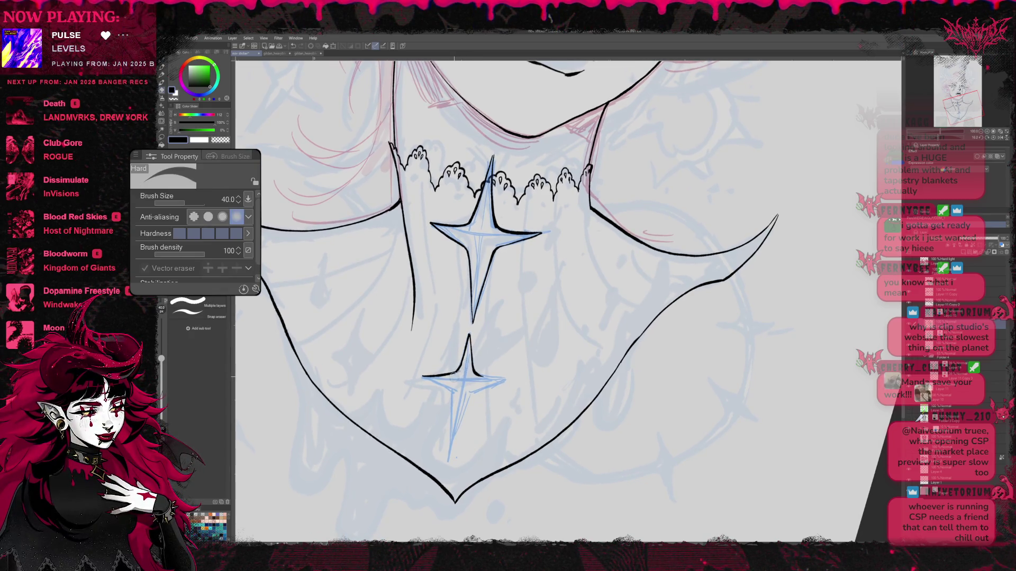
key(r)
mouse_move(583, 325)
mouse_down()
mouse_move(561, 329)
mouse_move(497, 432)
mouse_move(532, 390)
mouse_up()
key(p)
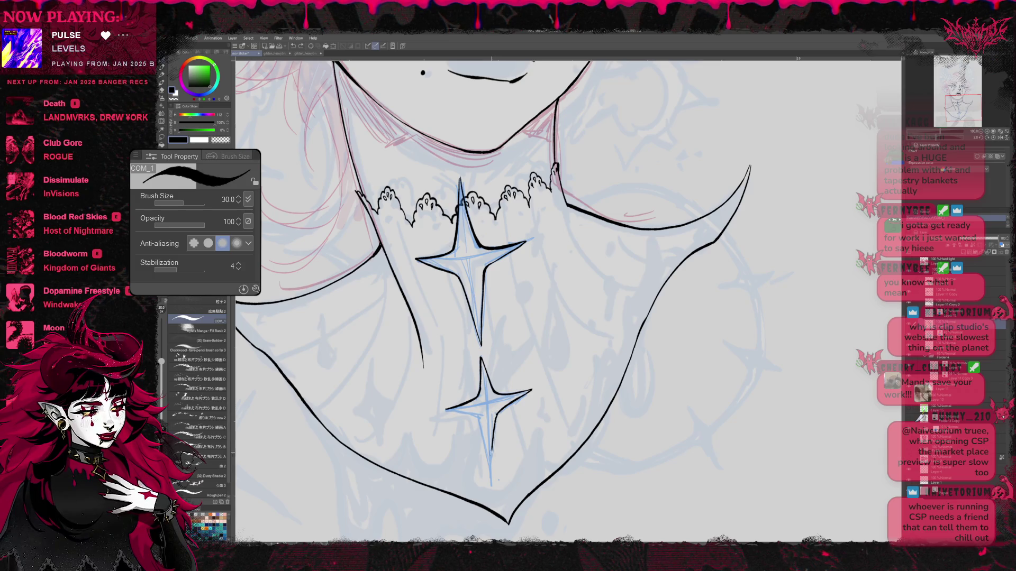
drag(497, 413, 492, 468)
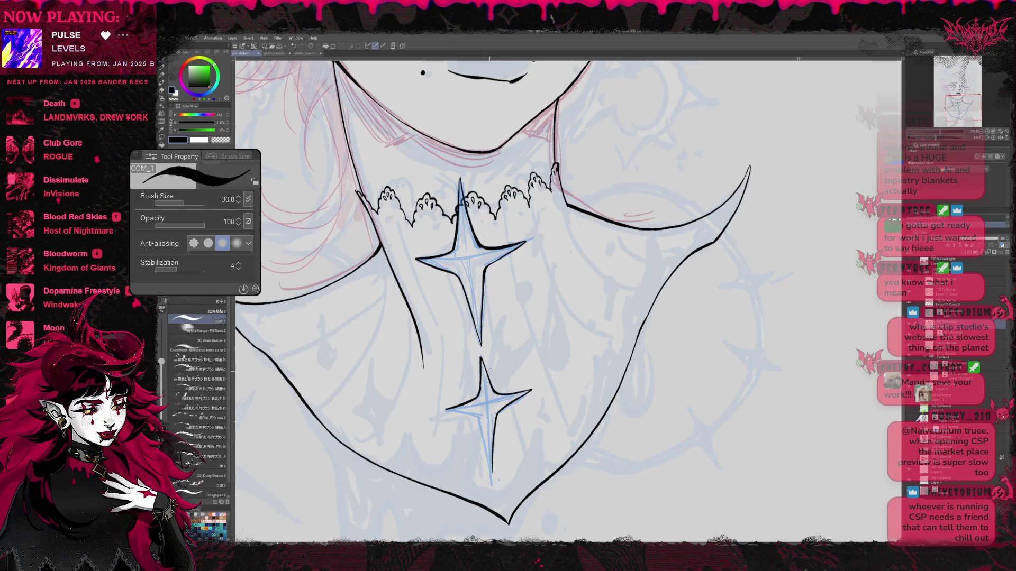
key(e)
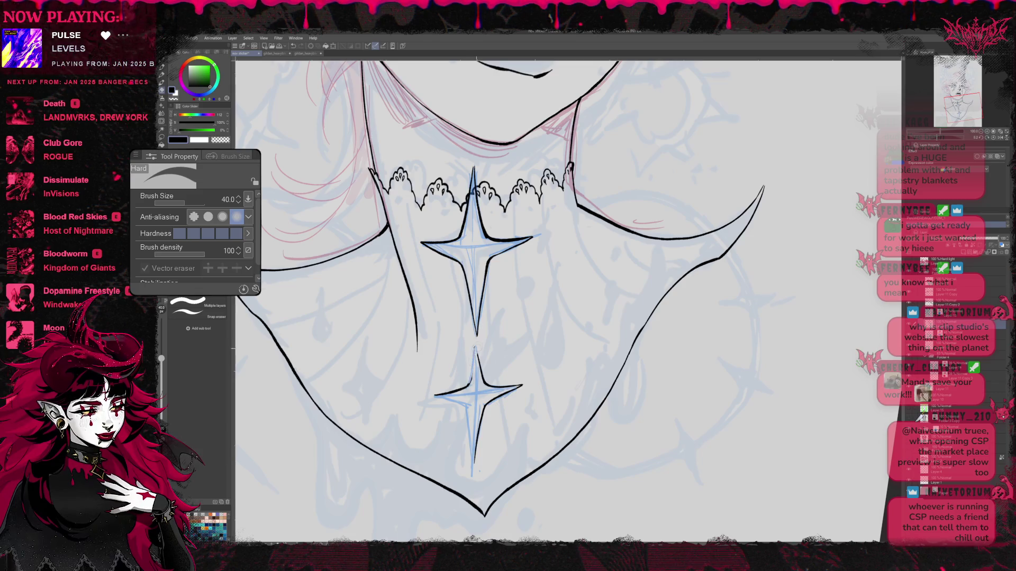
key(p)
drag(473, 378, 474, 348)
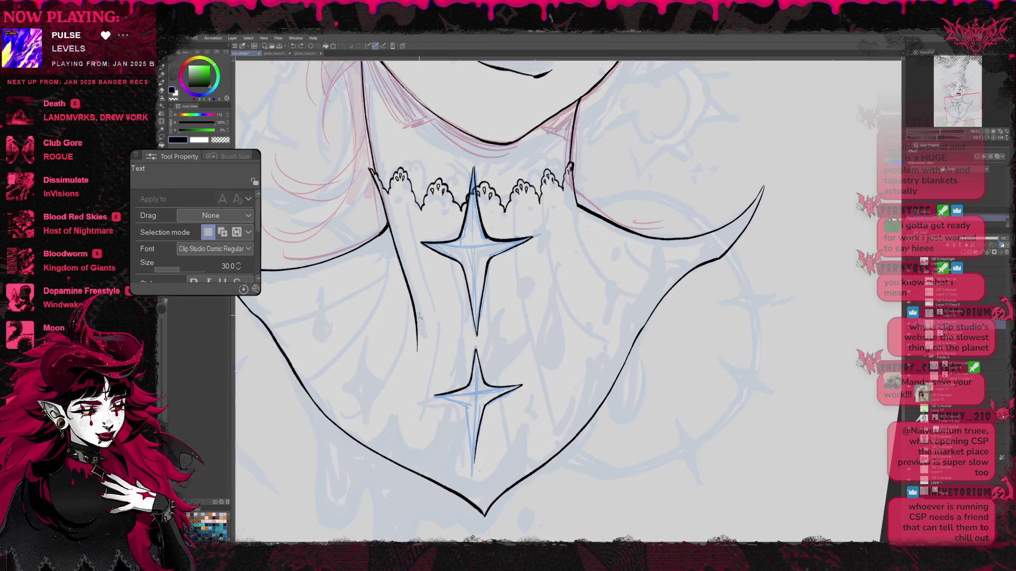
Step: Rotate the canvas about 45 degrees and further so the chest stars point upward
key(r)
mouse_move(461, 381)
mouse_down()
mouse_move(492, 191)
mouse_move(658, 209)
mouse_up()
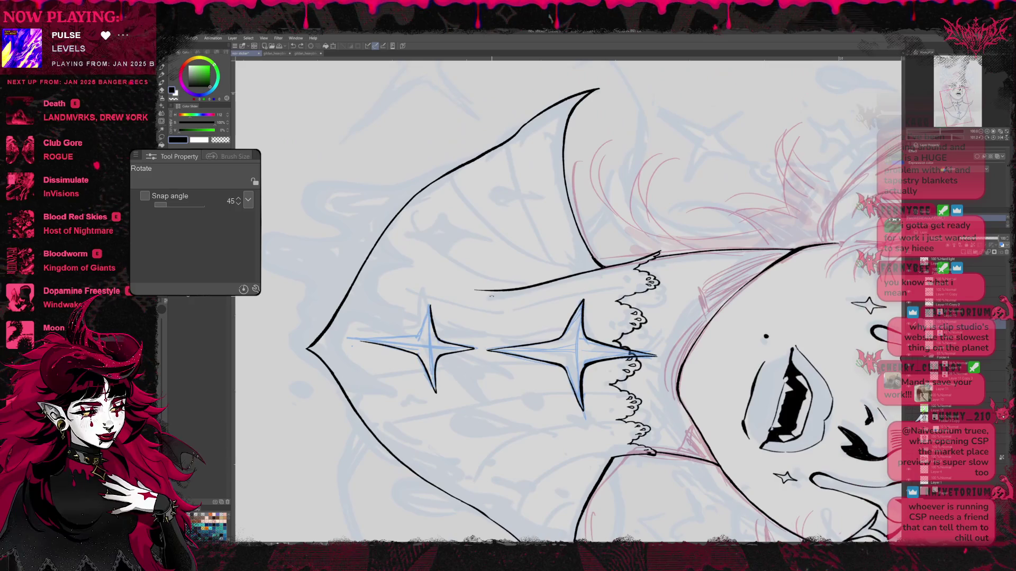
key(p)
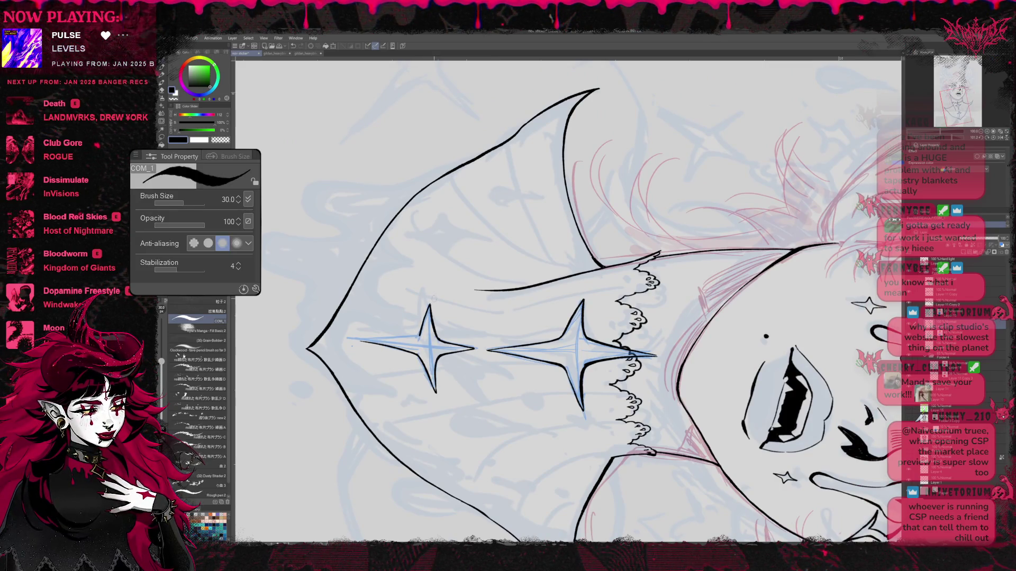
key(r)
drag(396, 358, 444, 198)
mouse_move(714, 238)
mouse_down()
mouse_move(715, 357)
mouse_move(650, 461)
mouse_up()
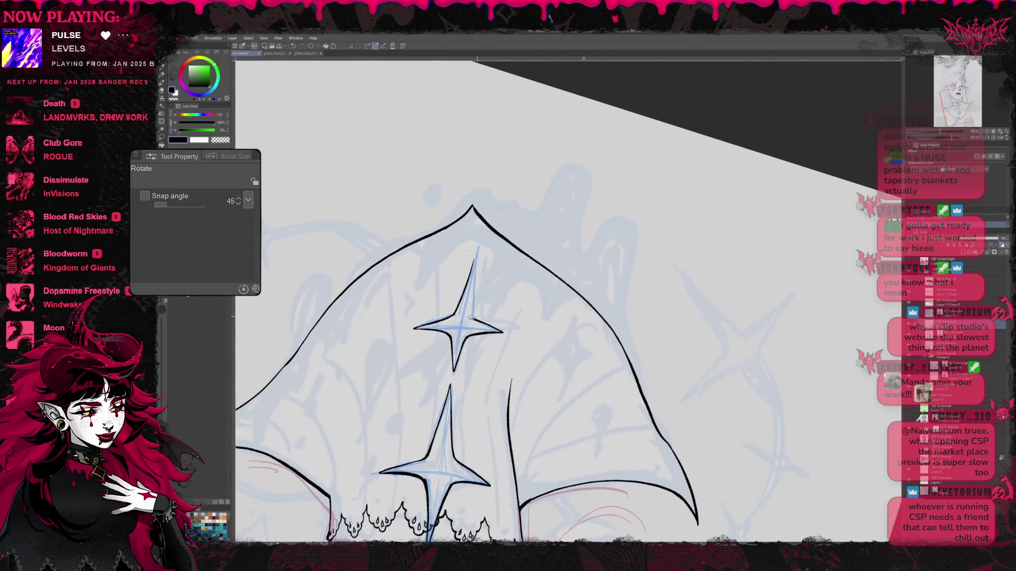
Step: Finish the two star outlines with pen and eraser touch-ups, then switch to Liquify
key(e)
key(p)
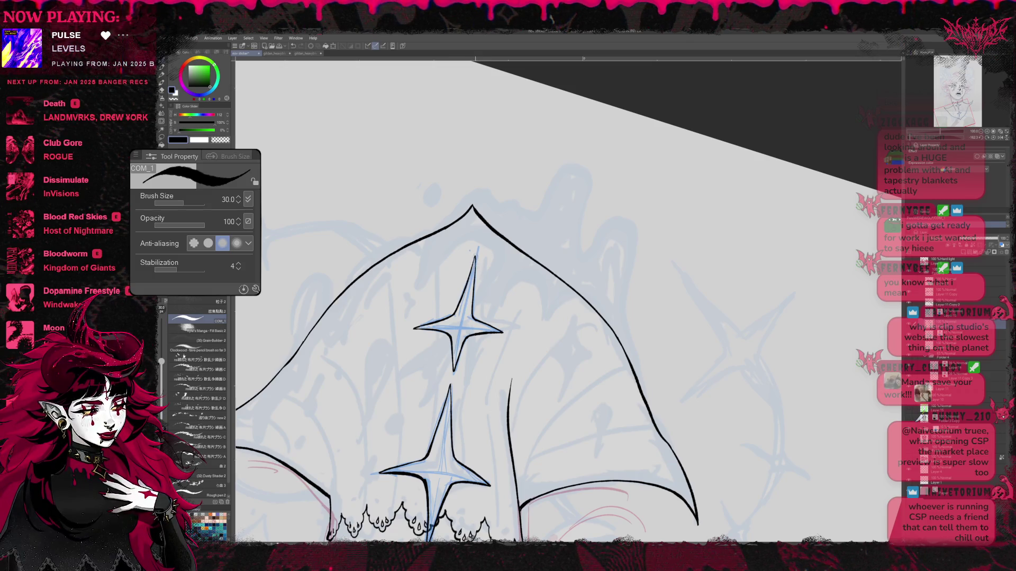
key(e)
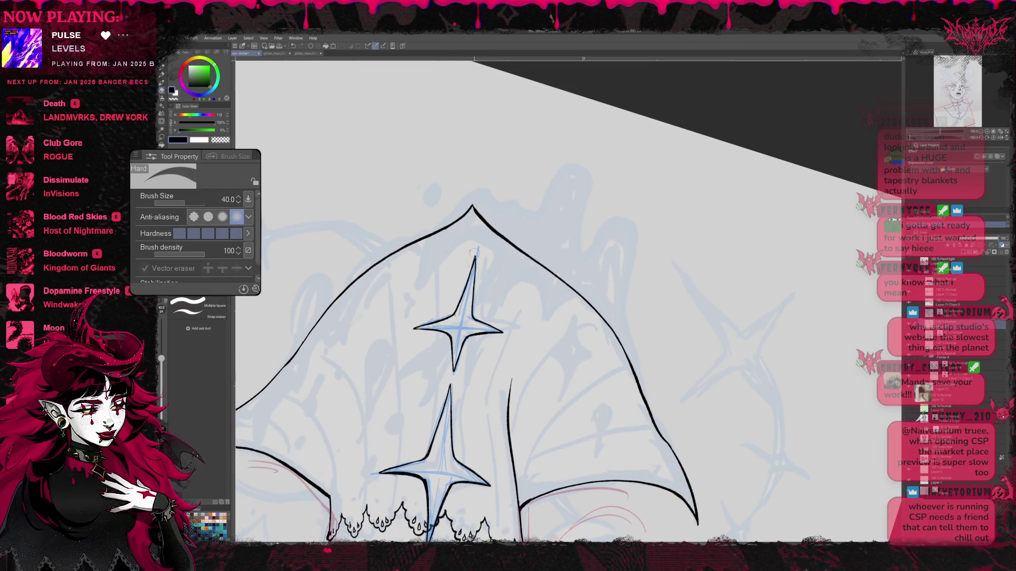
key(p)
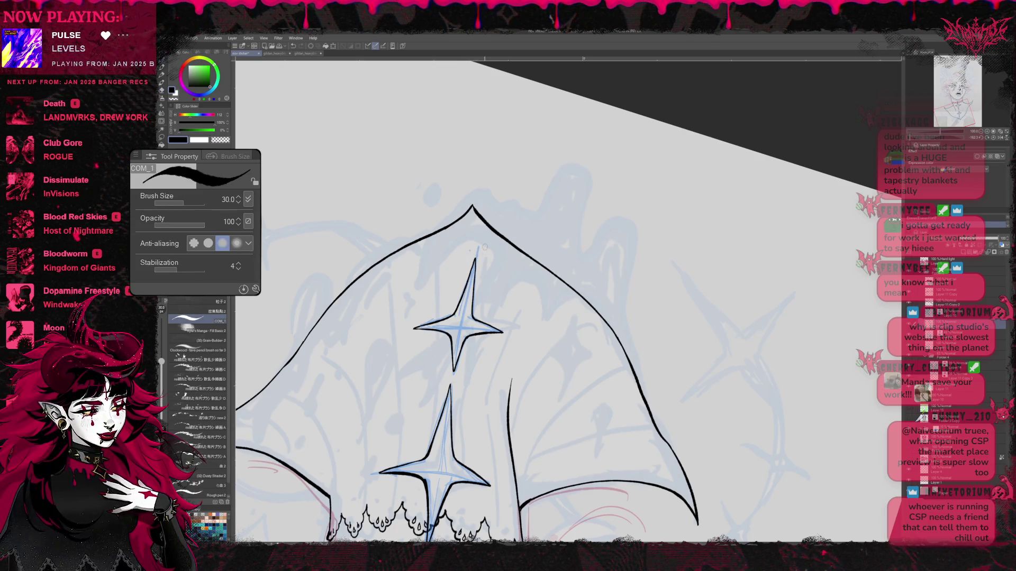
key(j)
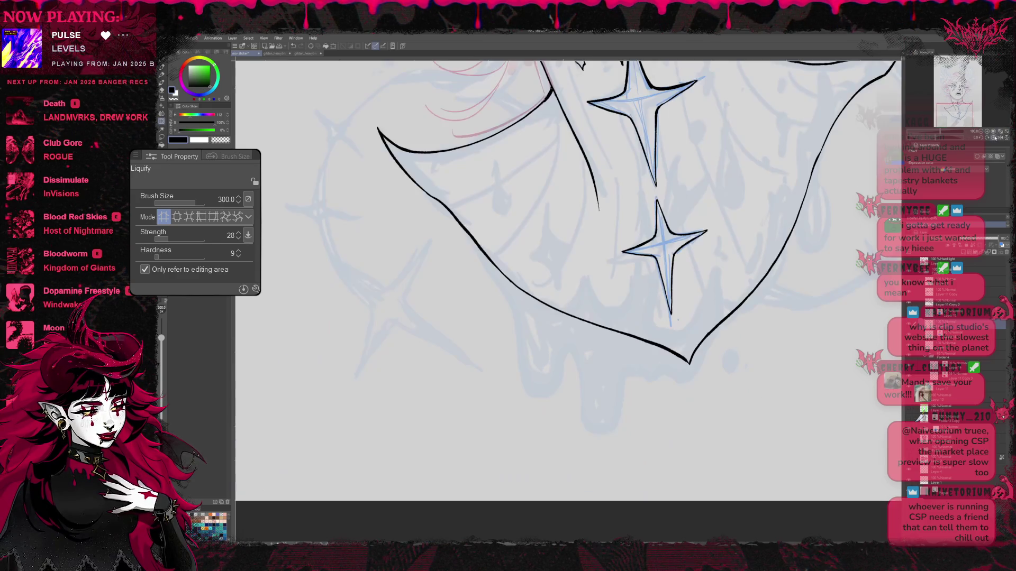
Step: Reset the canvas upright, return to the COM_1 pen and hide the blue star guides
key(ctrl+r)
scroll(568, 301, up, 3)
scroll(569, 302, up, 3)
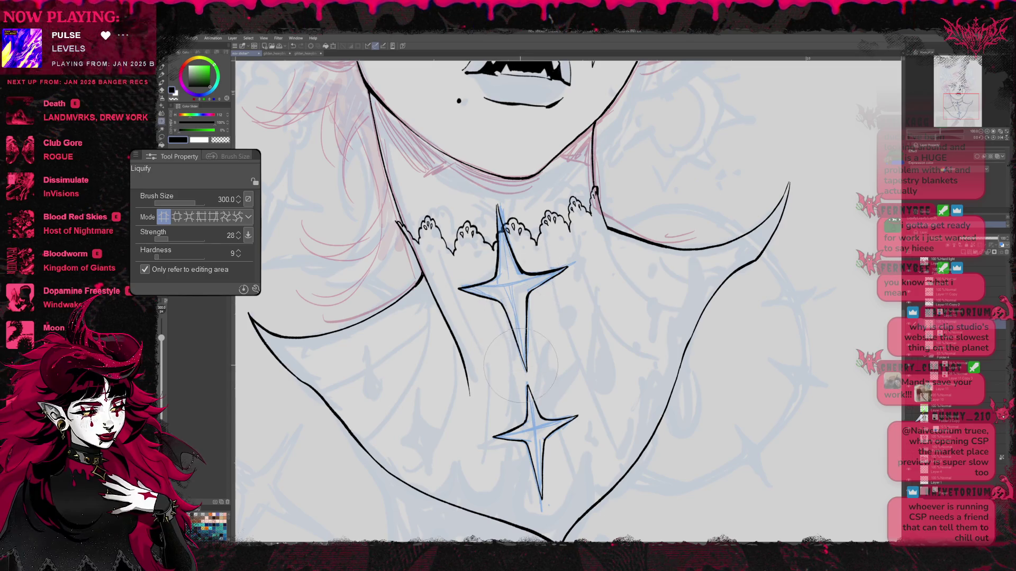
scroll(524, 389, down, 1)
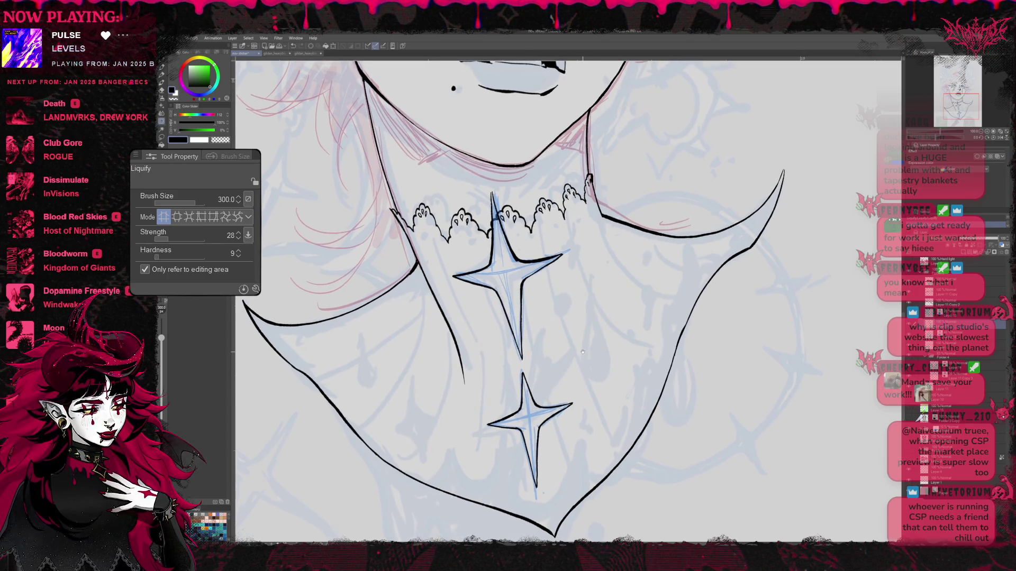
key(b)
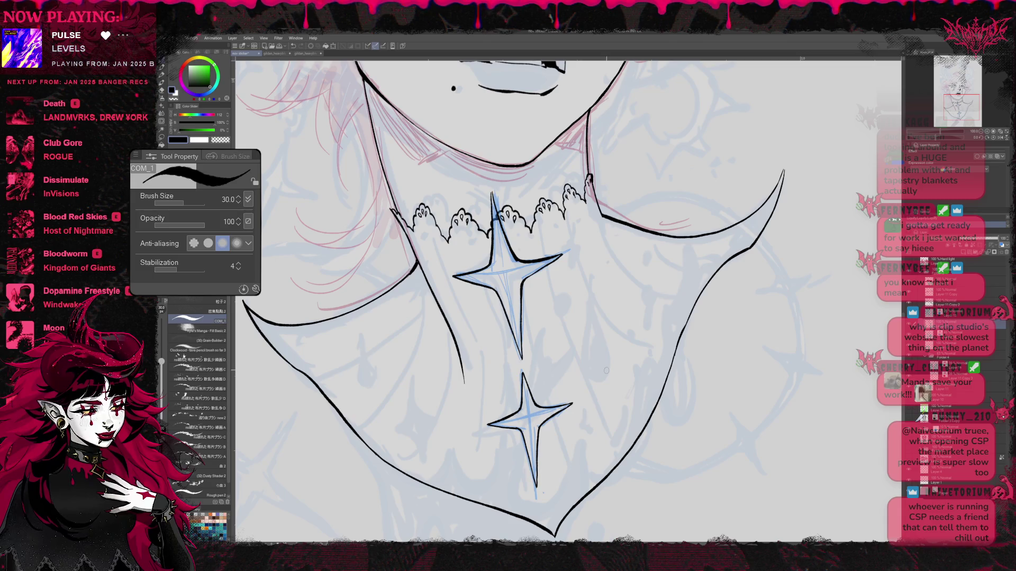
key(Delete)
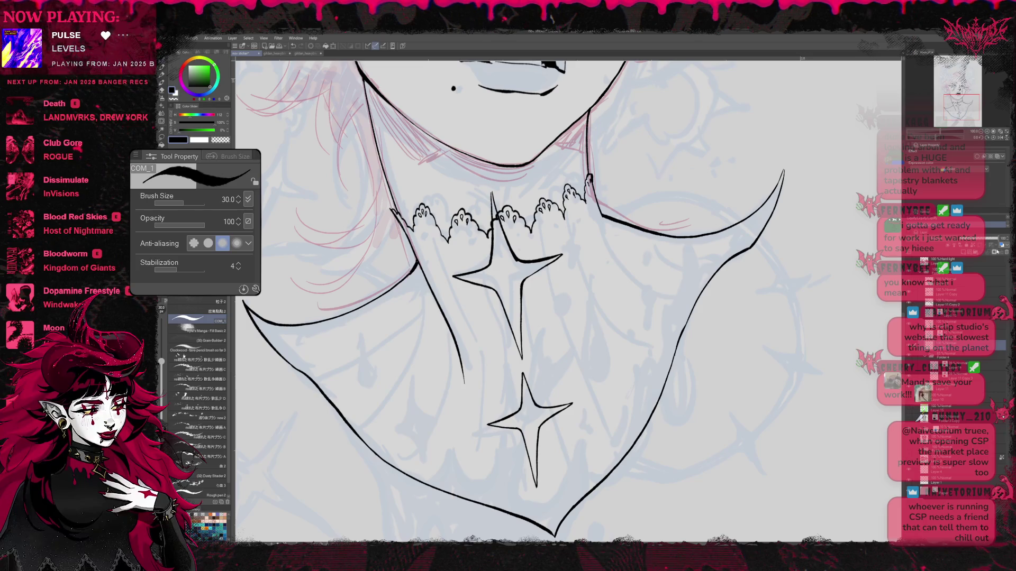
Step: Reveal the blue guides, add inner detail lines to both chest stars, then hide the guides again
key(r)
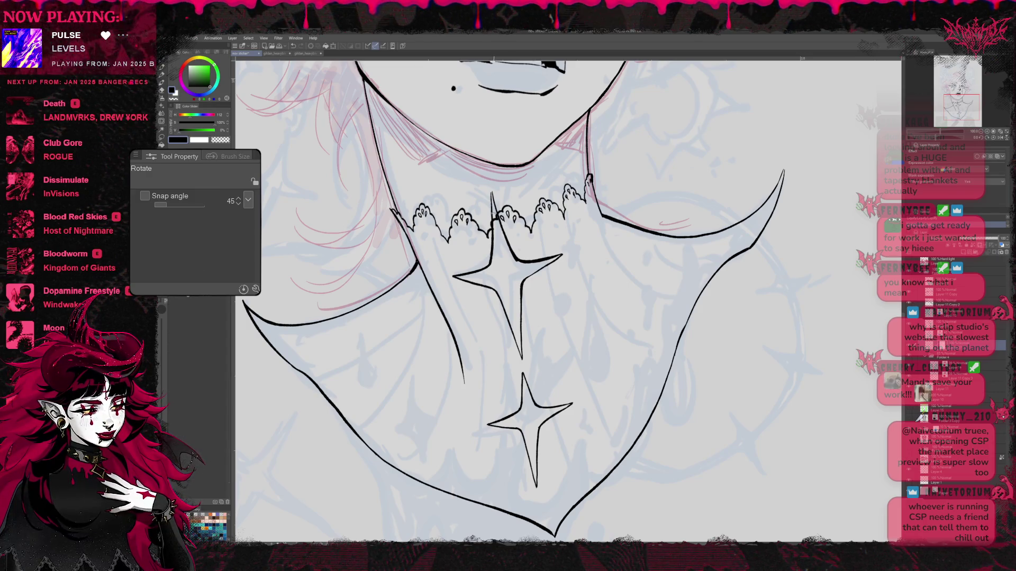
key(e)
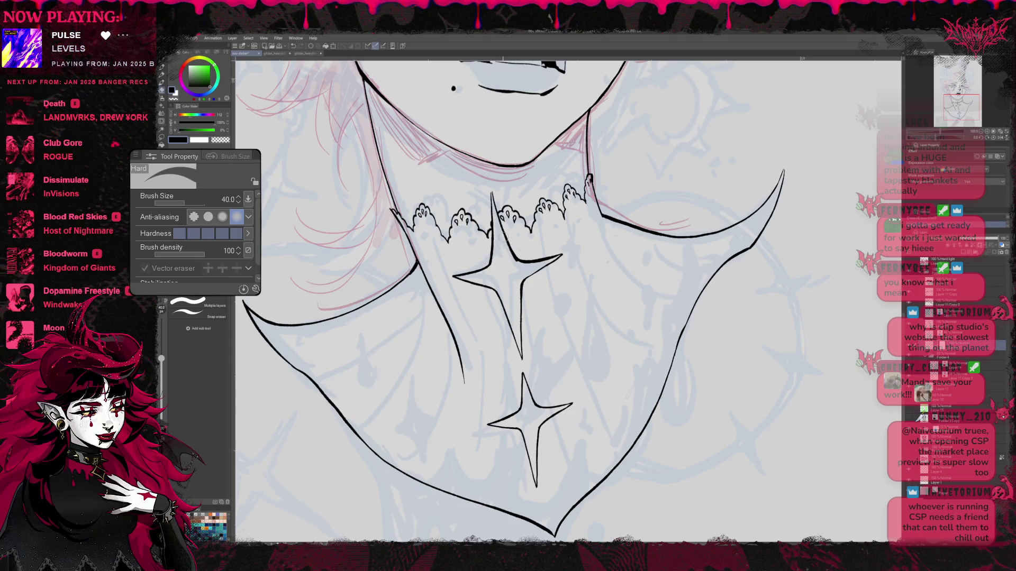
key(b)
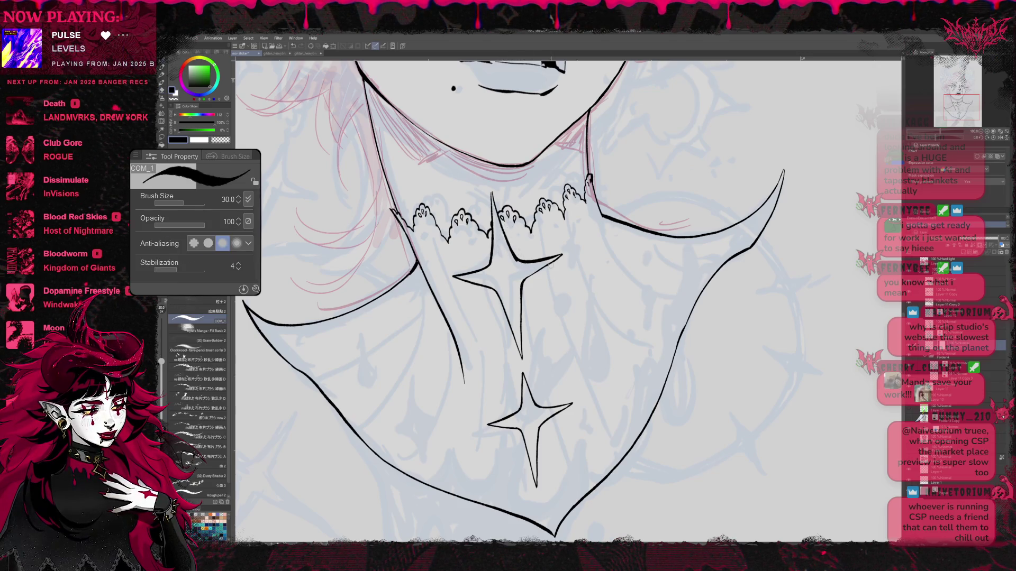
key(ctrl+z)
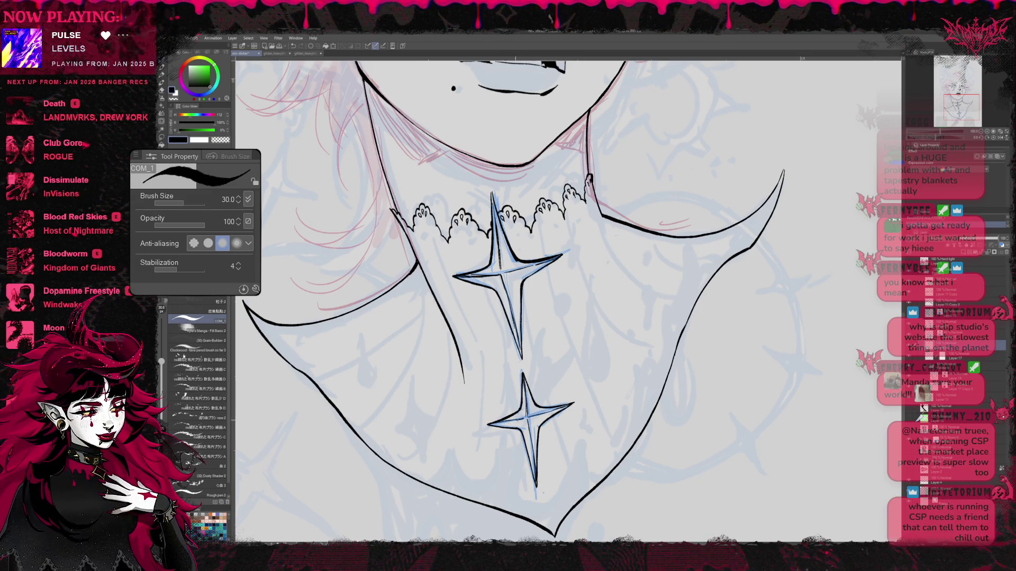
key(ctrl+d)
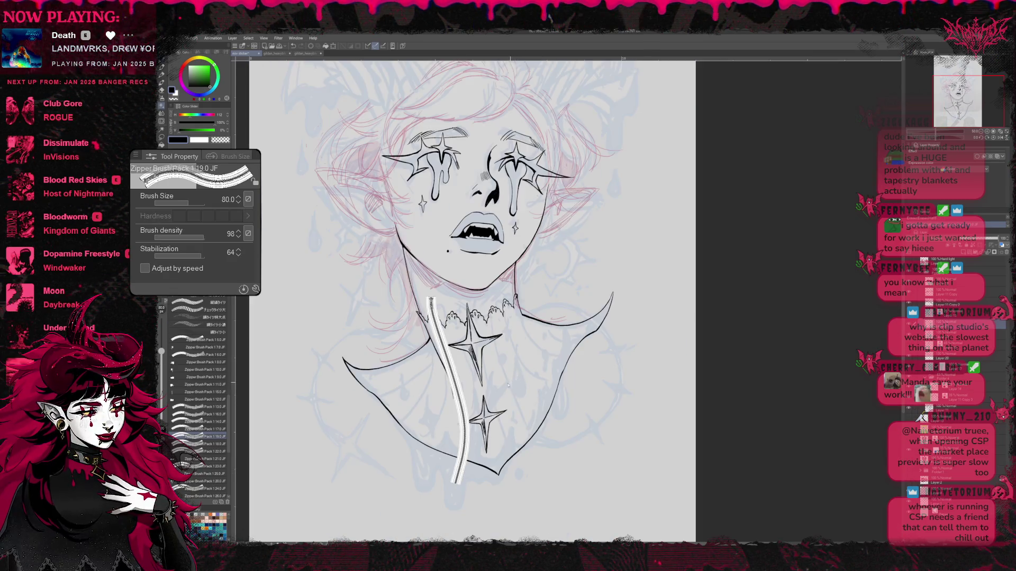
Step: Test Zipper Brush strokes down the neck, undo them all, and select the Chain 3 brush
click(203, 466)
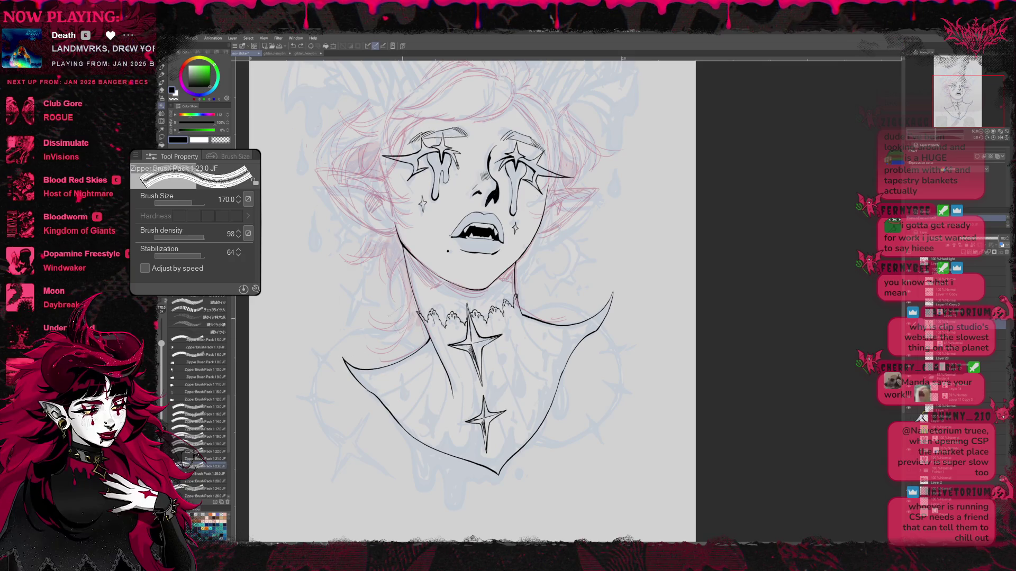
drag(417, 319, 441, 476)
key(ctrl+z)
drag(430, 303, 449, 482)
key(ctrl+z)
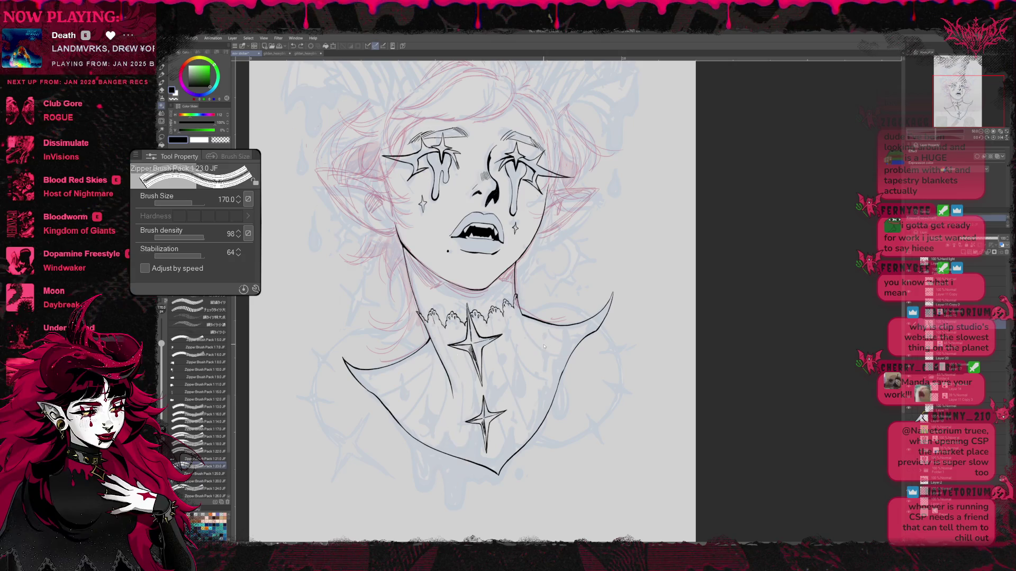
mouse_move(492, 298)
mouse_down()
mouse_move(531, 414)
mouse_move(582, 437)
mouse_up()
mouse_move(429, 303)
mouse_down()
mouse_move(456, 355)
mouse_move(431, 481)
mouse_up()
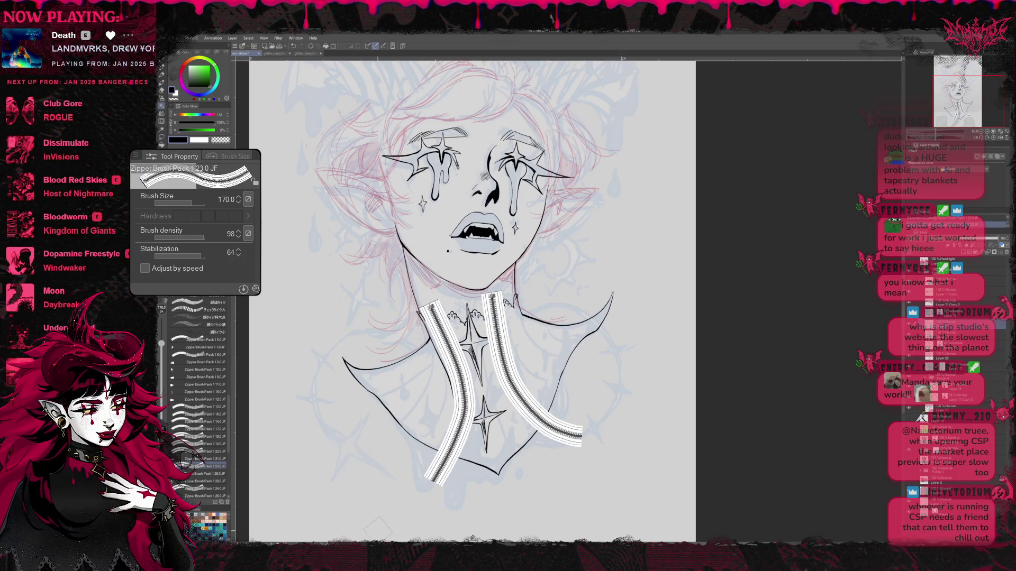
key(ctrl+z)
key(ctrl+z)
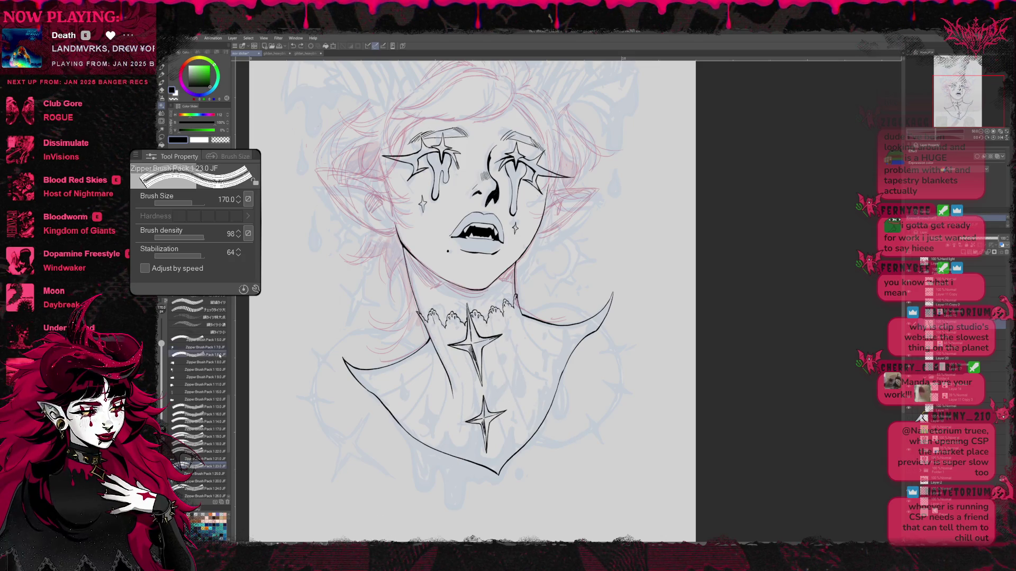
scroll(223, 361, up, 2)
scroll(225, 369, up, 1)
scroll(228, 381, up, 2)
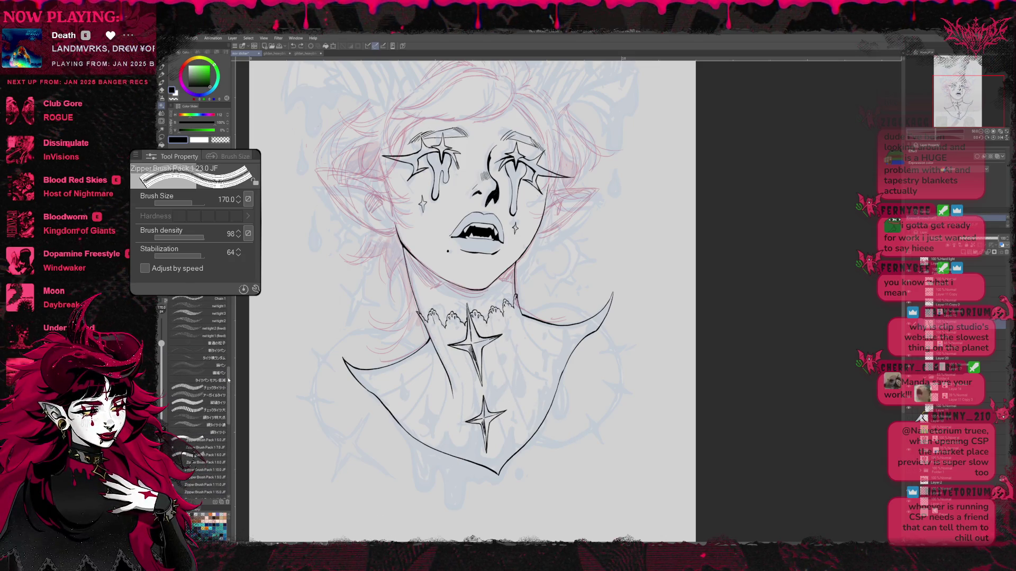
scroll(207, 397, up, 2)
scroll(218, 373, up, 2)
click(221, 370)
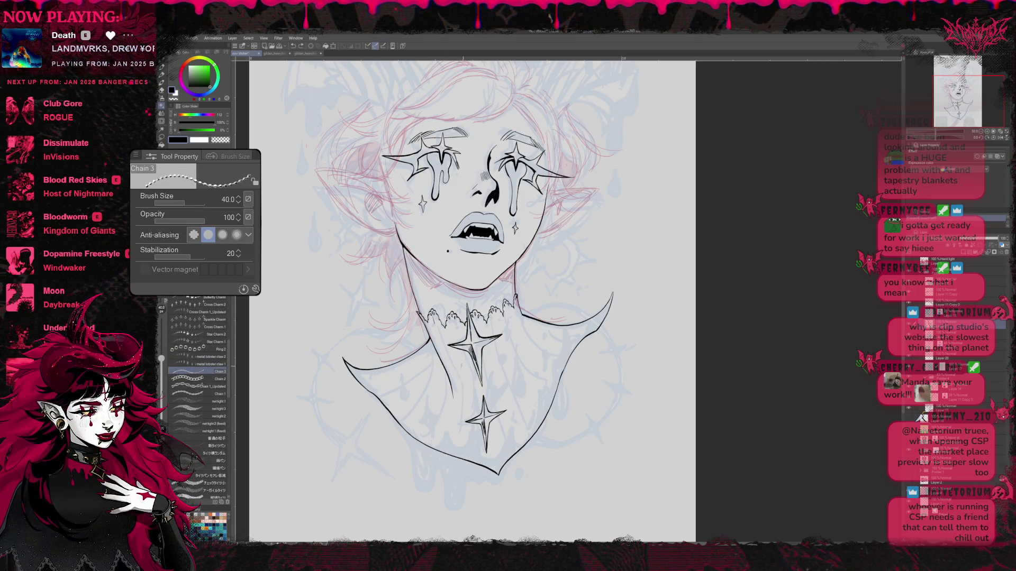
Step: Undo the first chain strokes, extend a strand up the neck and set the layer to monochrome
key(ctrl+z)
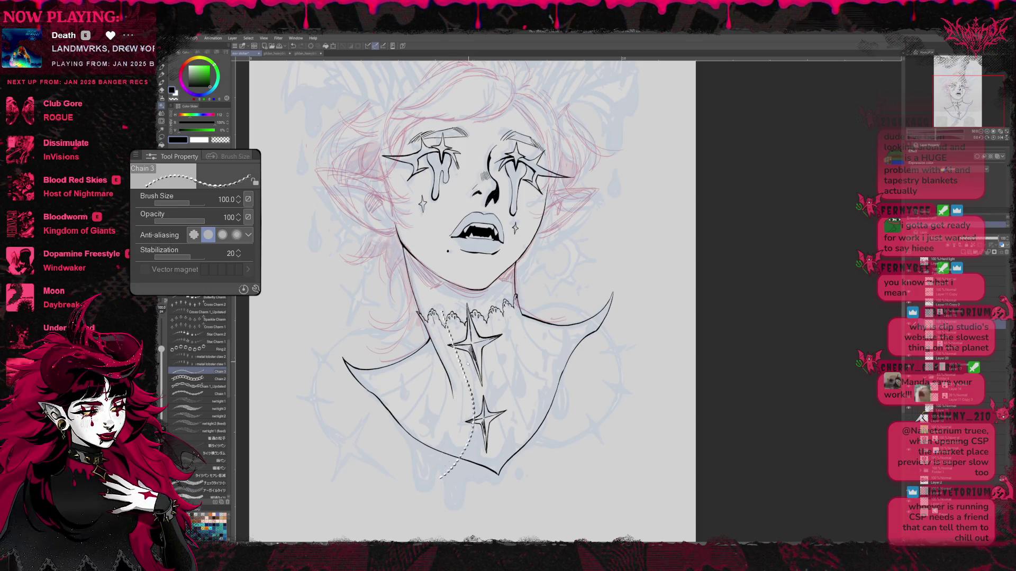
key(ctrl+z)
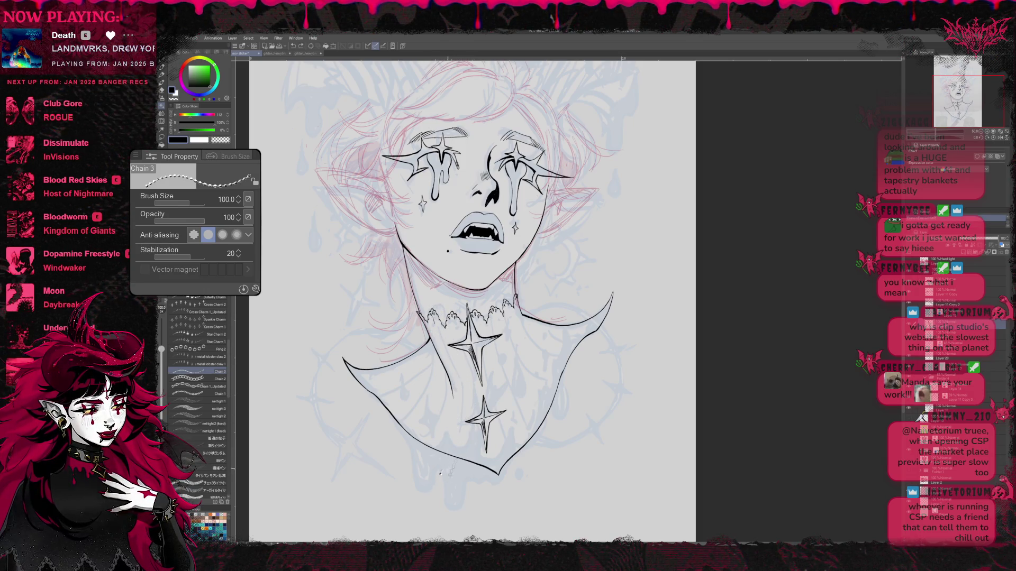
drag(430, 318, 420, 280)
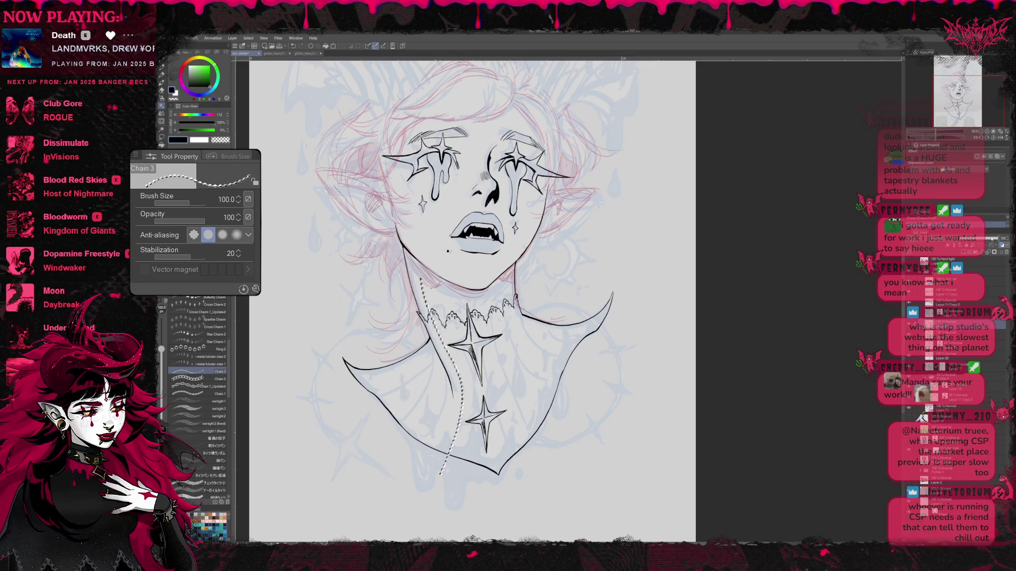
click(979, 169)
click(960, 194)
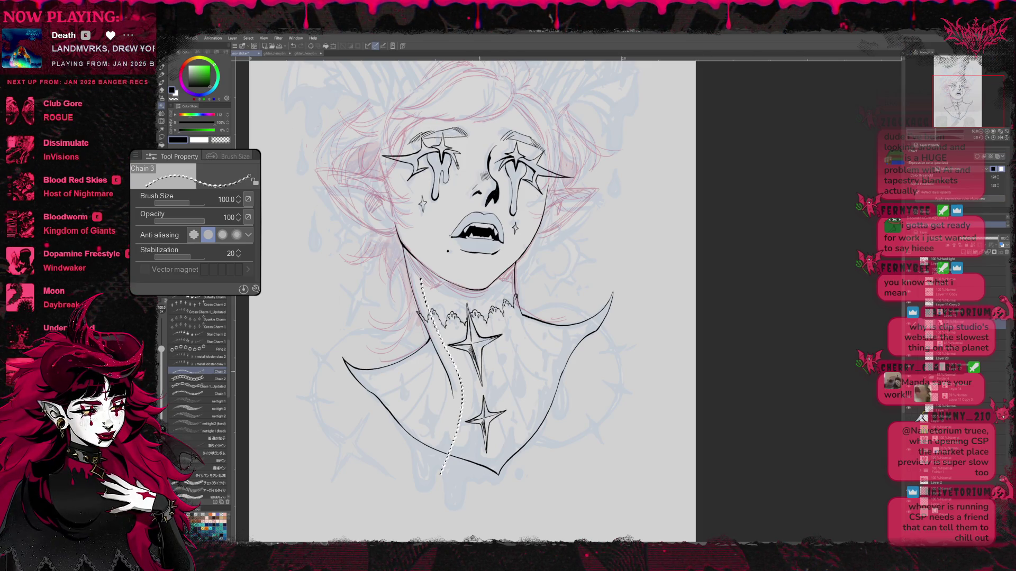
drag(446, 296, 466, 380)
key(ctrl+z)
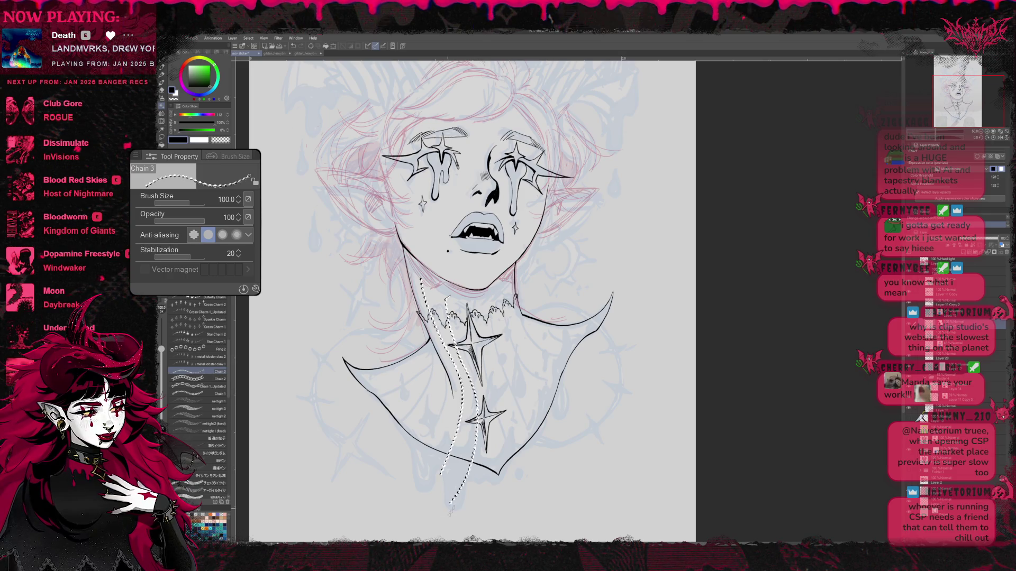
click(977, 156)
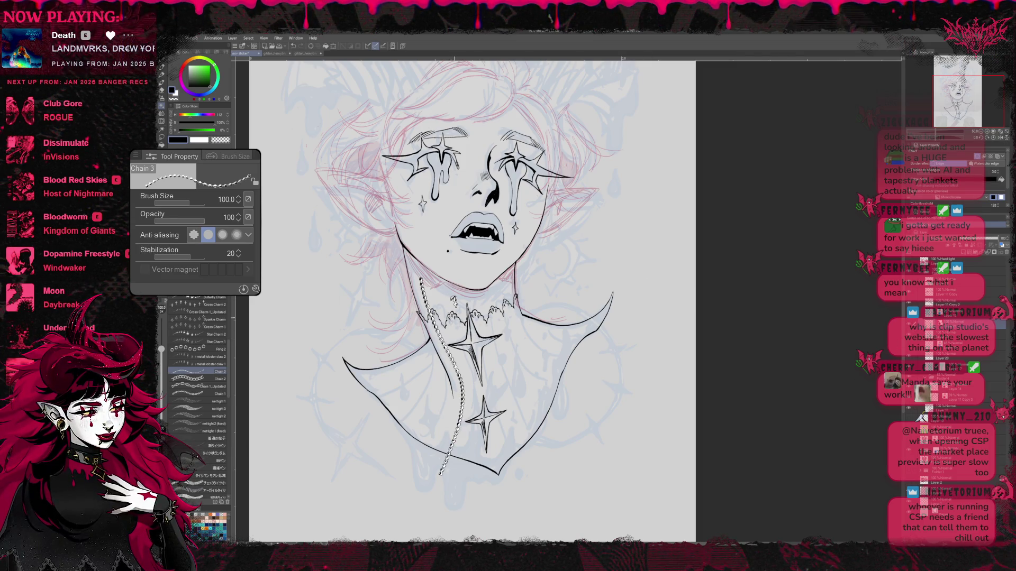
Step: Redraw chain strands from under the chin down the left neck, undoing until they sit right
drag(454, 308, 479, 391)
drag(443, 262, 470, 502)
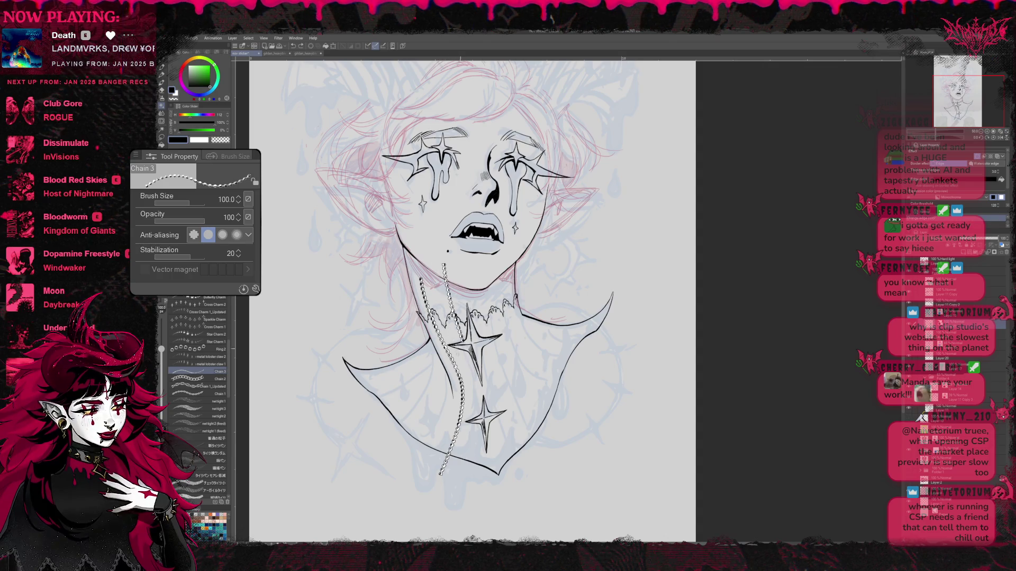
key(ctrl+z)
drag(442, 244, 460, 366)
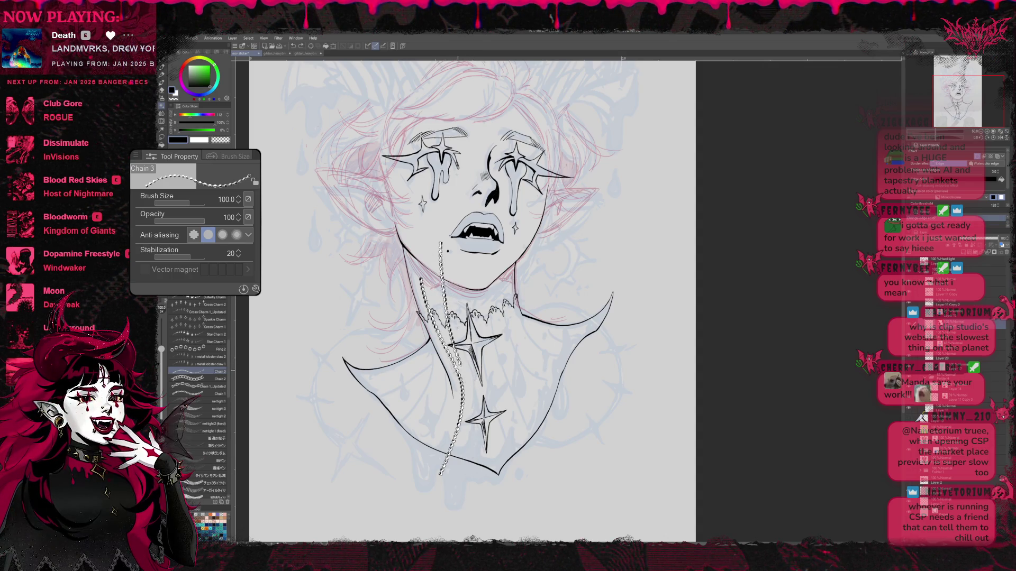
key(ctrl+z)
drag(435, 250, 458, 358)
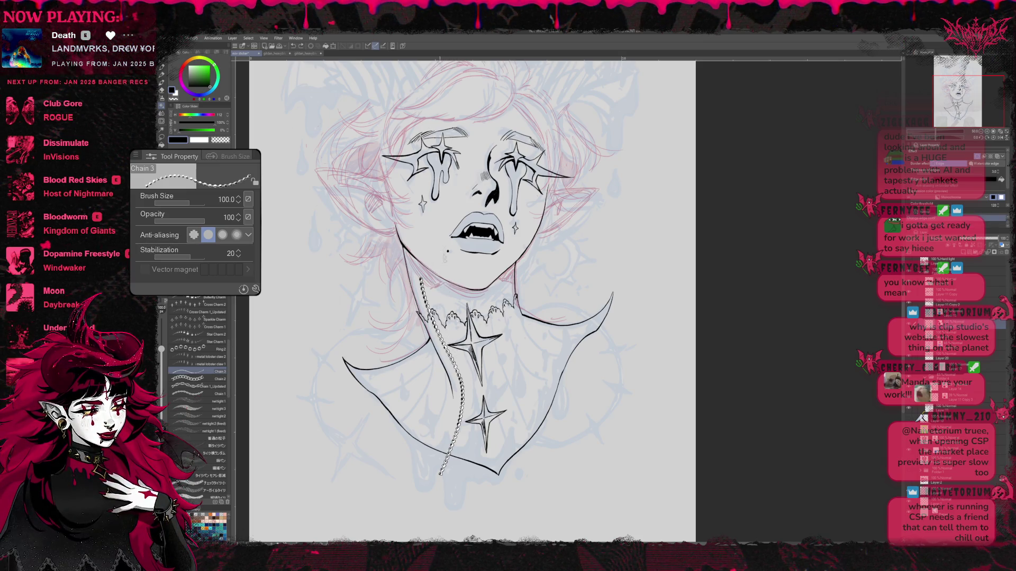
drag(435, 249, 474, 428)
key(ctrl+z)
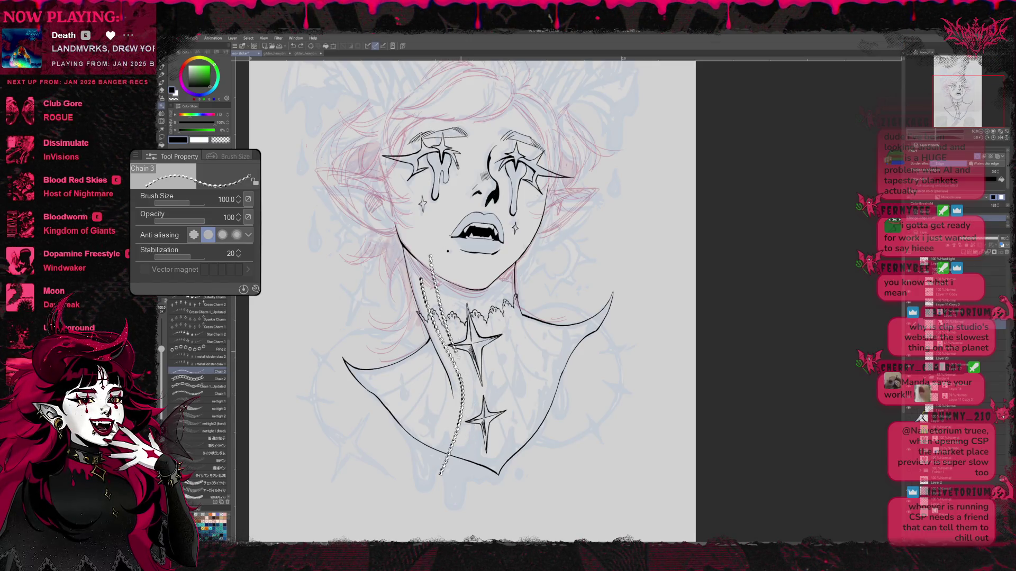
drag(435, 250, 475, 429)
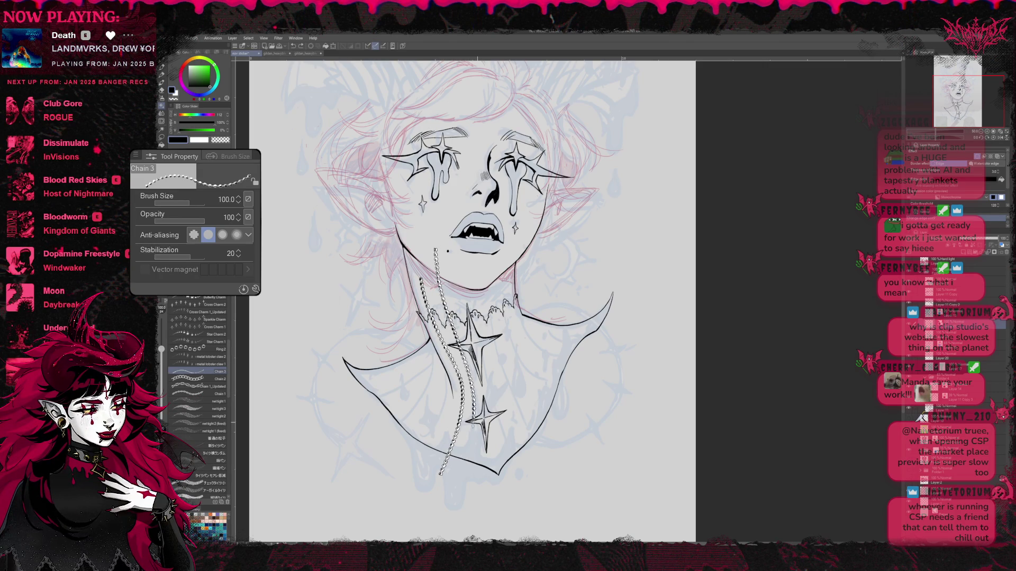